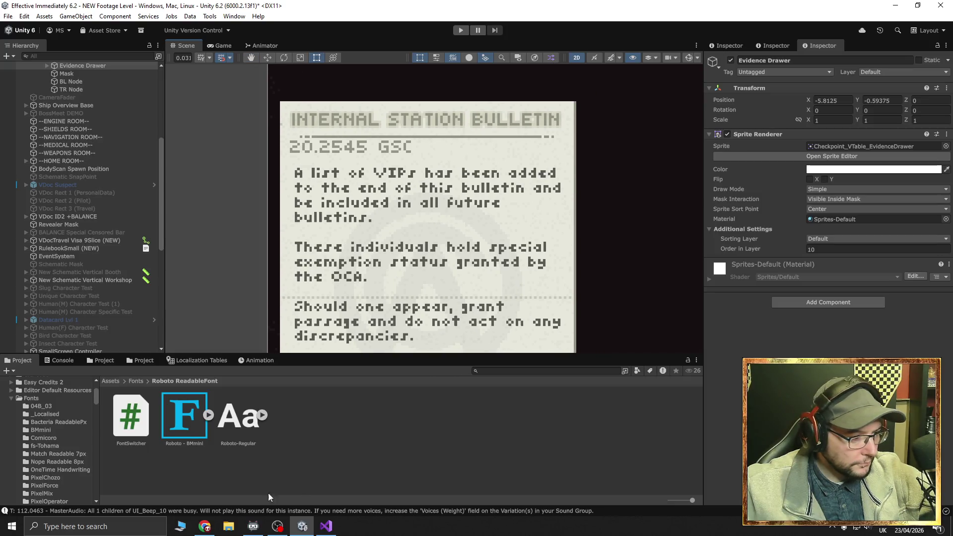
Clear the selection and open the PixelMix folder under Assets > Fonts
mouse_move(204, 526)
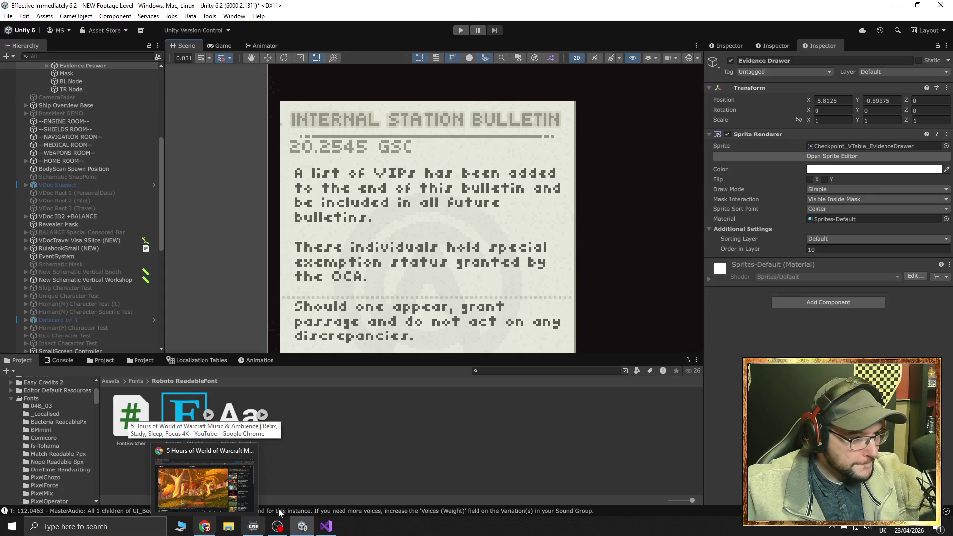
click(367, 465)
scroll(70, 490, down, 3)
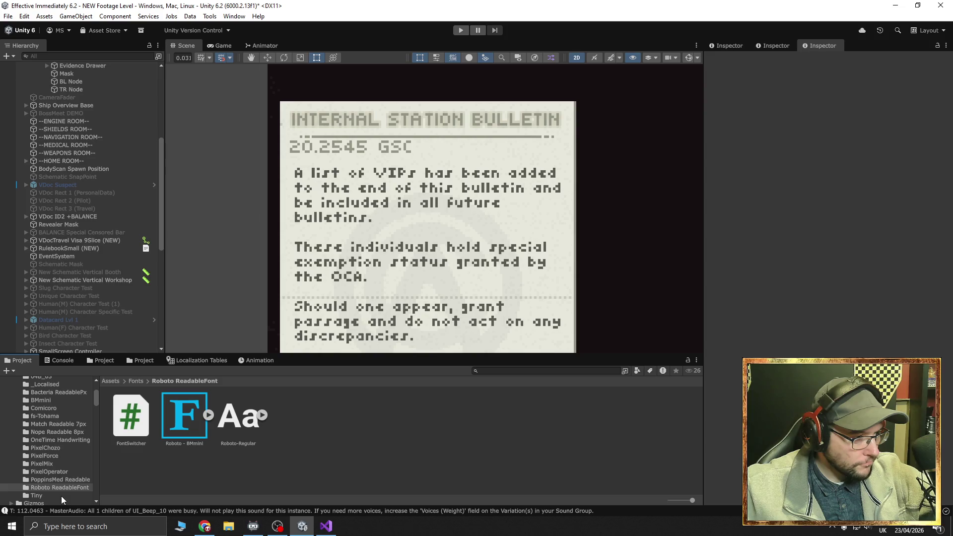
click(44, 463)
click(46, 472)
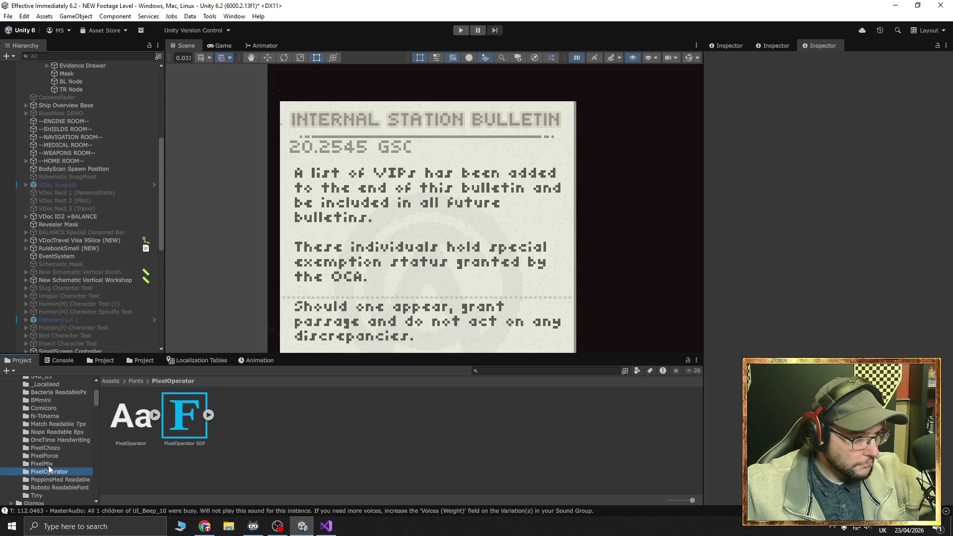
click(49, 465)
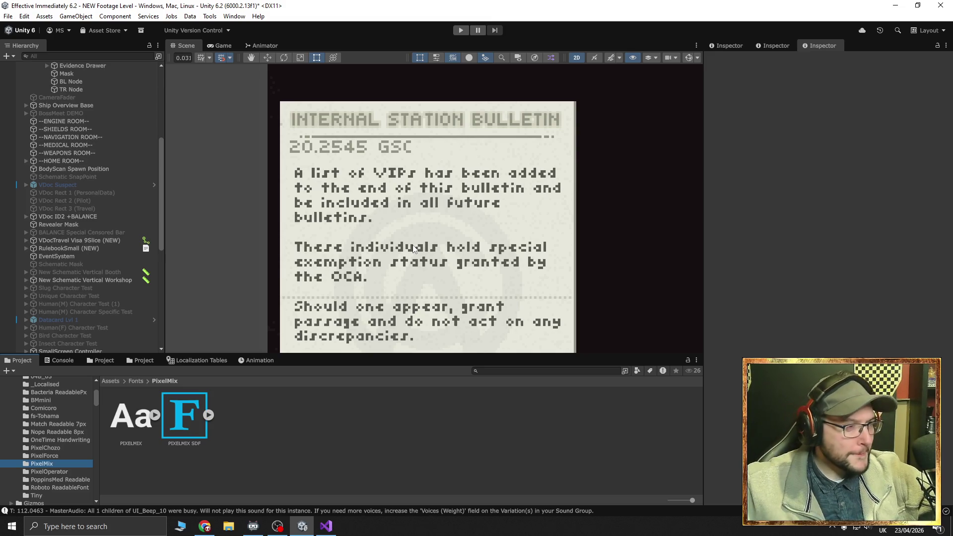
Move the Scene view to the bulletin's lower lines and select the 'Rules added to Rulebook' text
scroll(332, 279, down, 2)
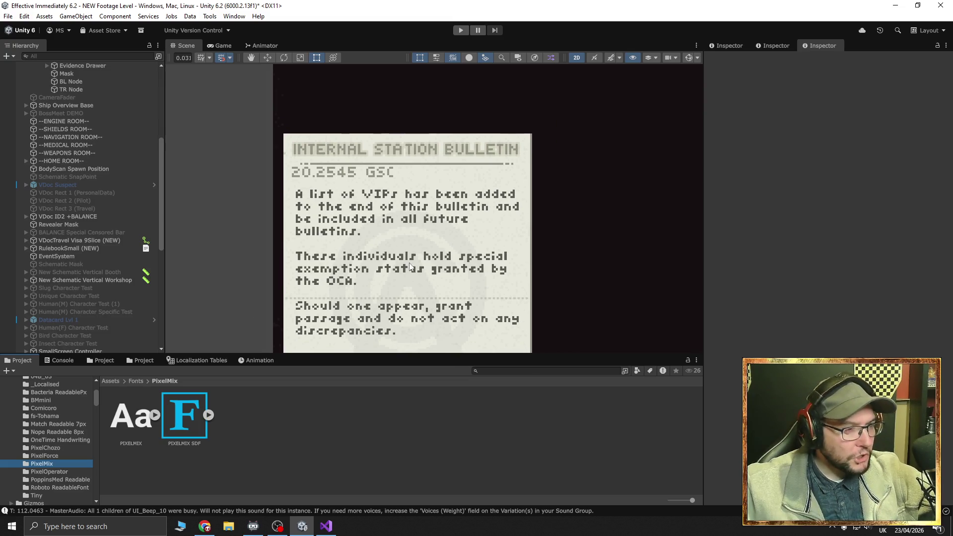
scroll(410, 268, down, 3)
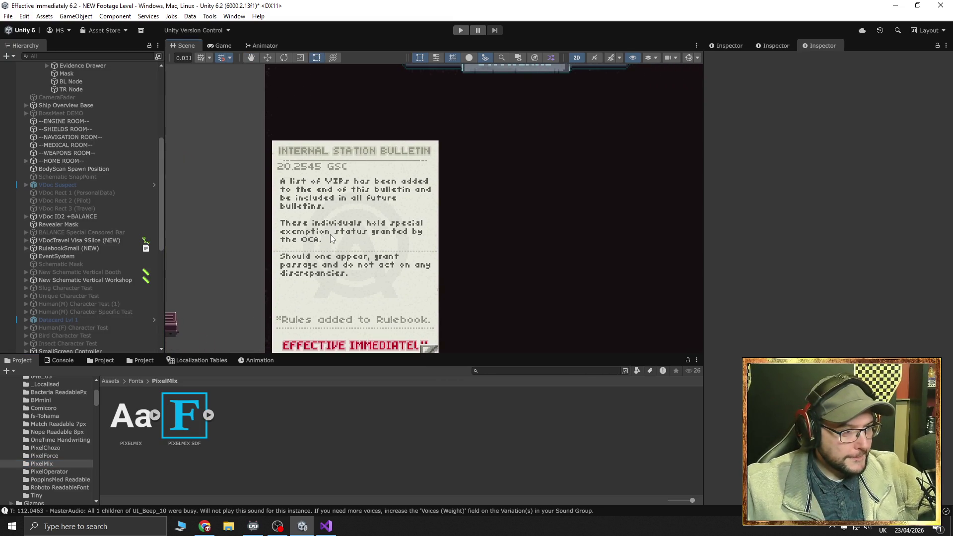
drag(330, 272, 337, 222)
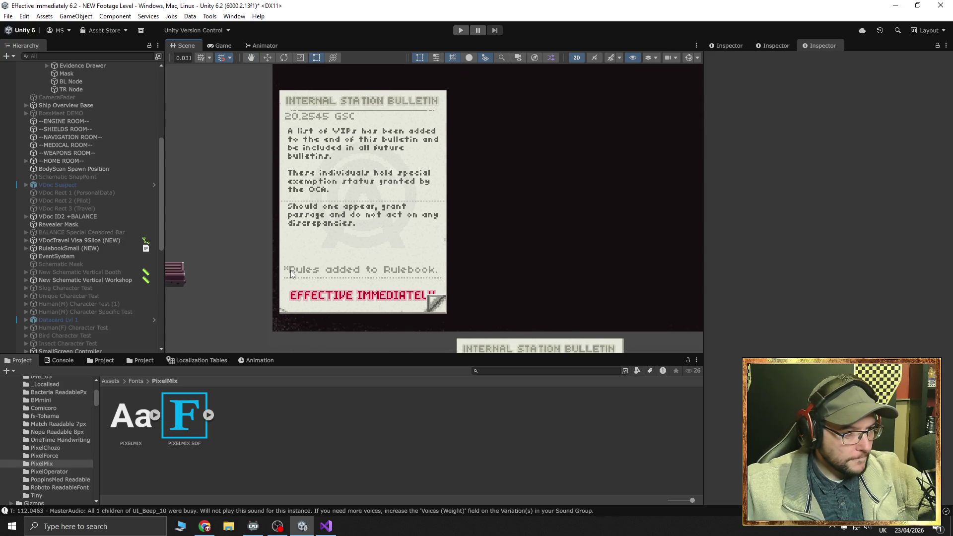
click(292, 274)
click(292, 273)
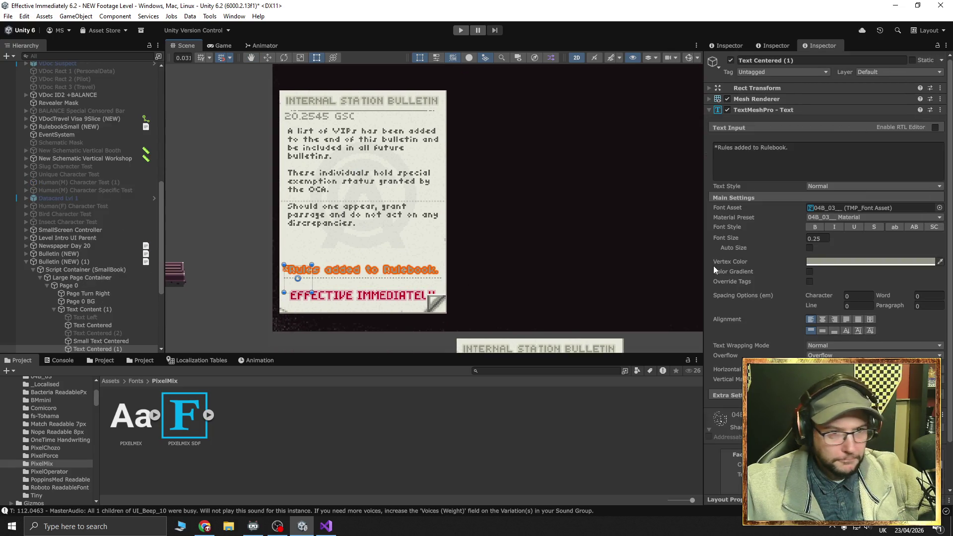
Switch the line's Font Asset to 04b03_C_Localised and test the bulletin briefly in Play mode
click(939, 208)
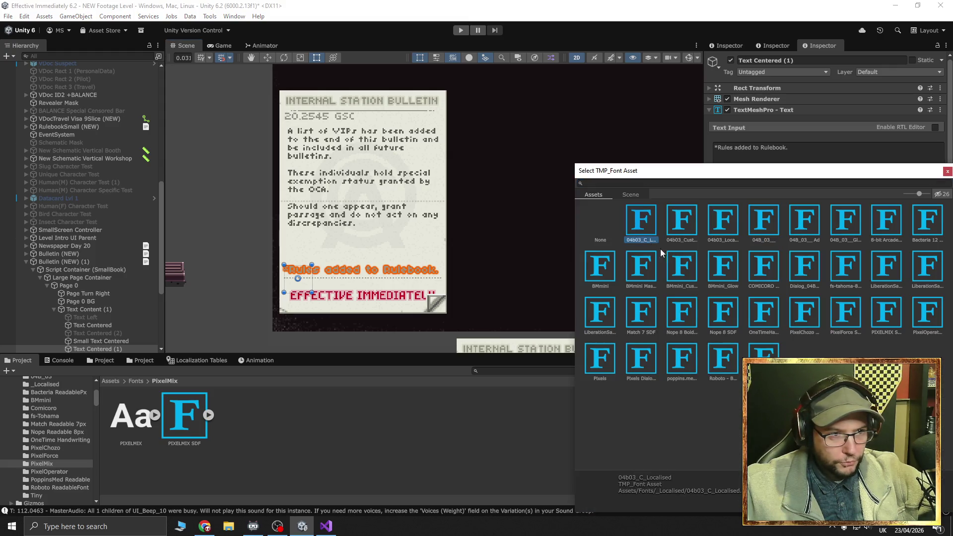
click(948, 171)
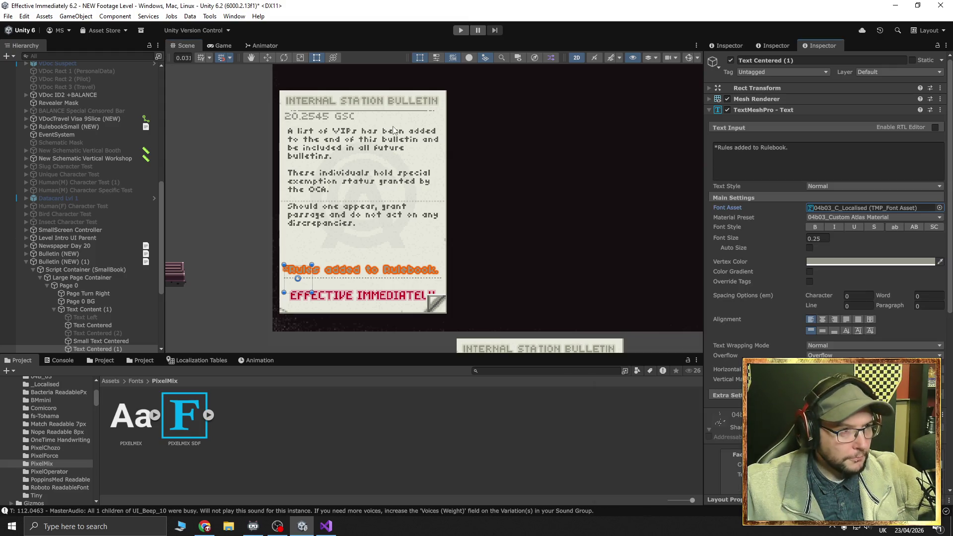
click(461, 30)
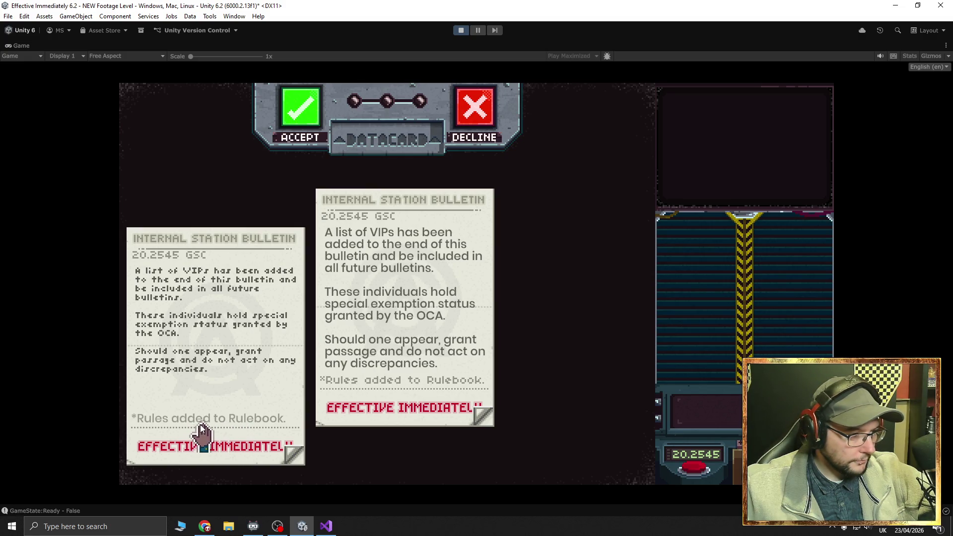
mouse_move(243, 387)
mouse_down()
mouse_move(260, 351)
mouse_move(257, 366)
mouse_move(235, 375)
mouse_up()
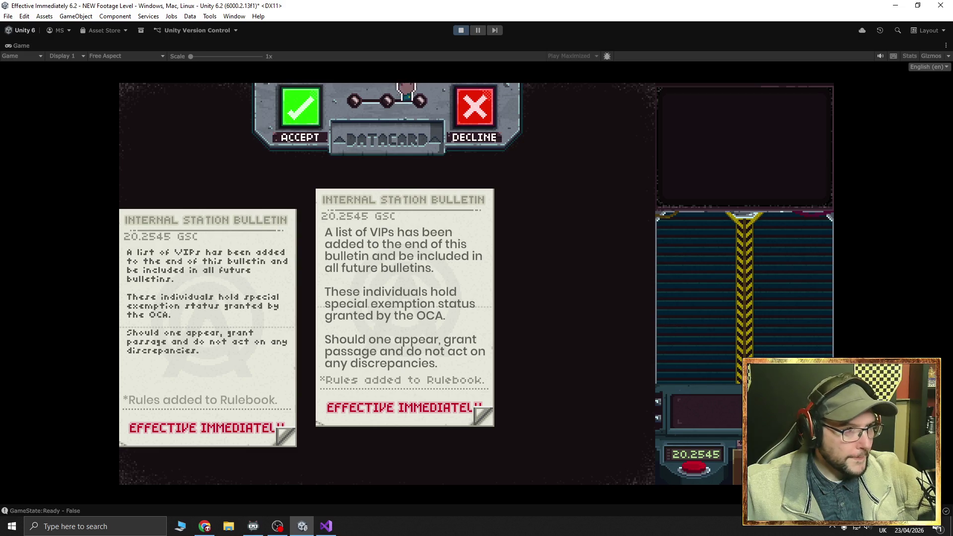
click(463, 31)
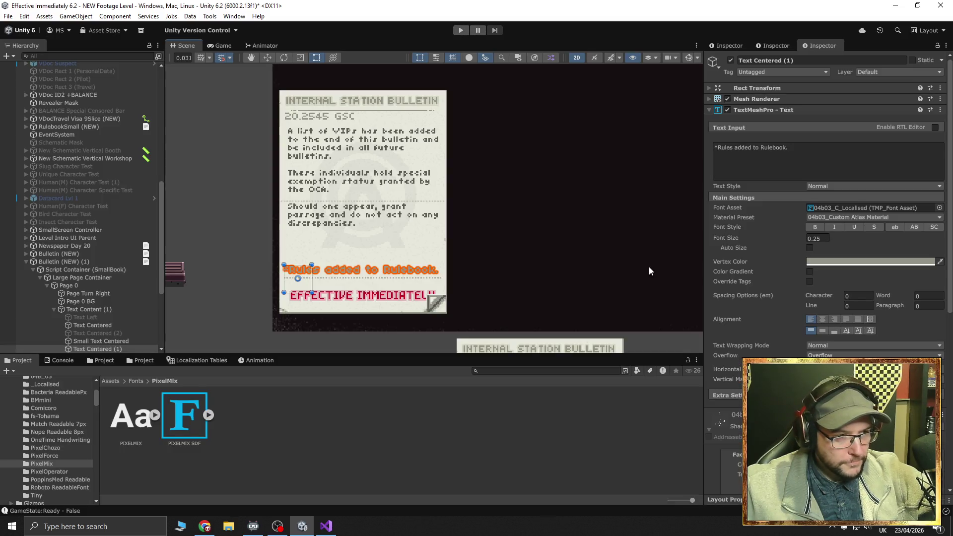
Pan the Scene view across the level to the System Legend panel
mouse_move(594, 251)
mouse_down()
mouse_move(564, 209)
mouse_move(538, 240)
mouse_move(521, 241)
mouse_move(516, 261)
mouse_move(494, 260)
mouse_up()
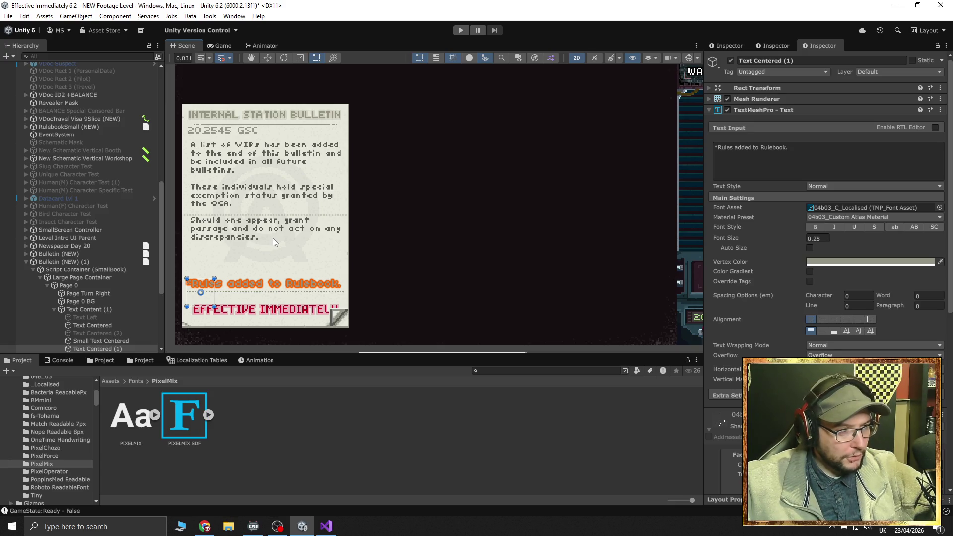
scroll(273, 238, down, 4)
mouse_move(356, 261)
mouse_down()
mouse_move(386, 158)
mouse_move(396, 283)
mouse_move(382, 286)
mouse_up()
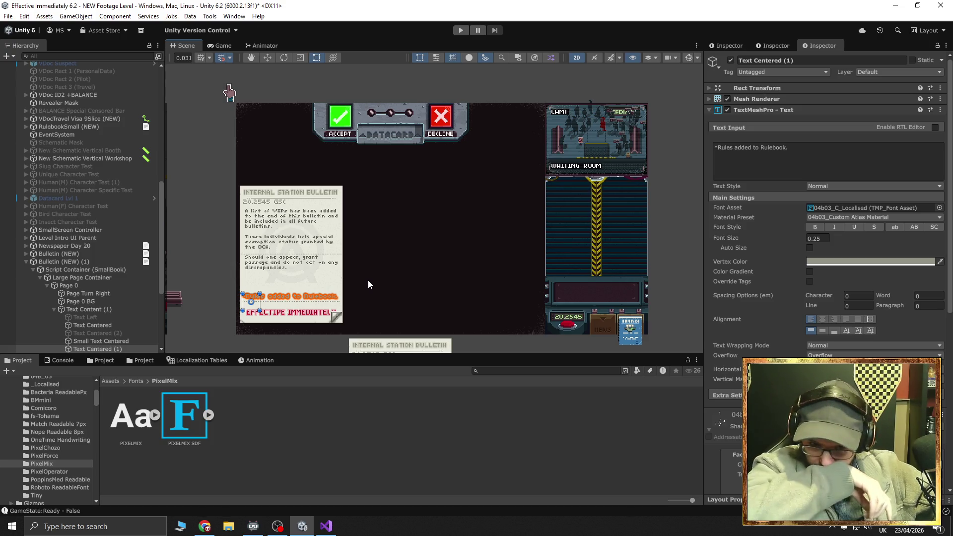
mouse_move(368, 281)
mouse_down()
mouse_move(473, 272)
mouse_move(379, 165)
mouse_move(354, 248)
mouse_up()
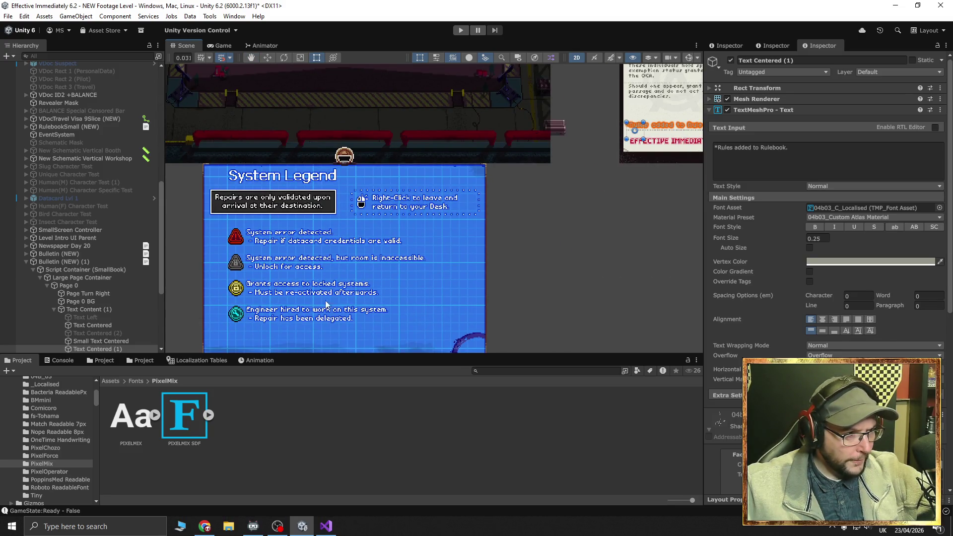
Zoom in on the System Legend text, then launch Photoshop from the system launcher
scroll(333, 245, up, 10)
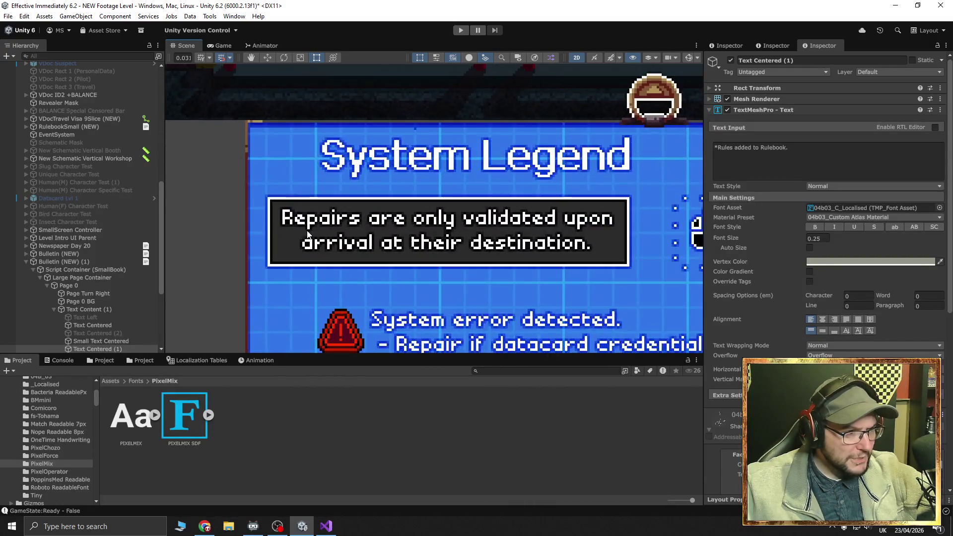
scroll(281, 230, up, 4)
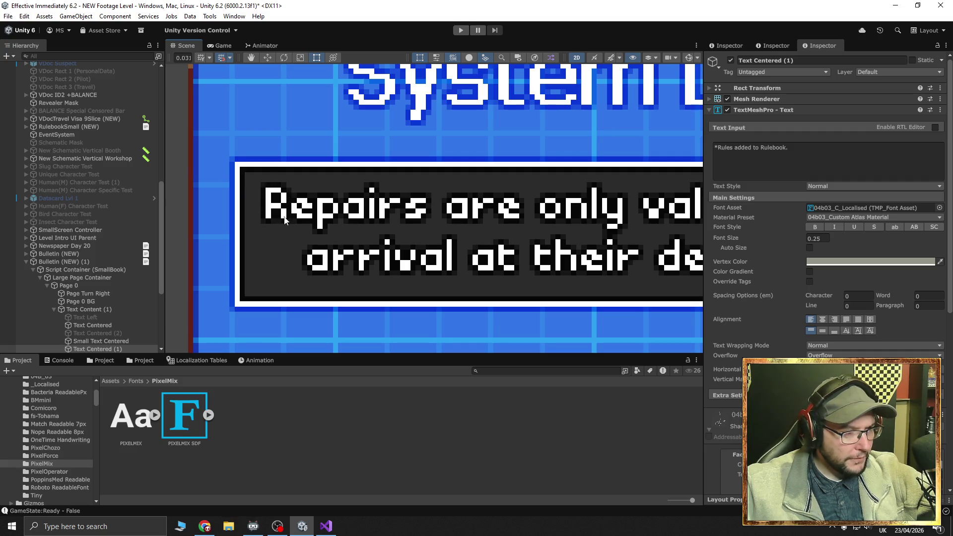
scroll(336, 230, down, 5)
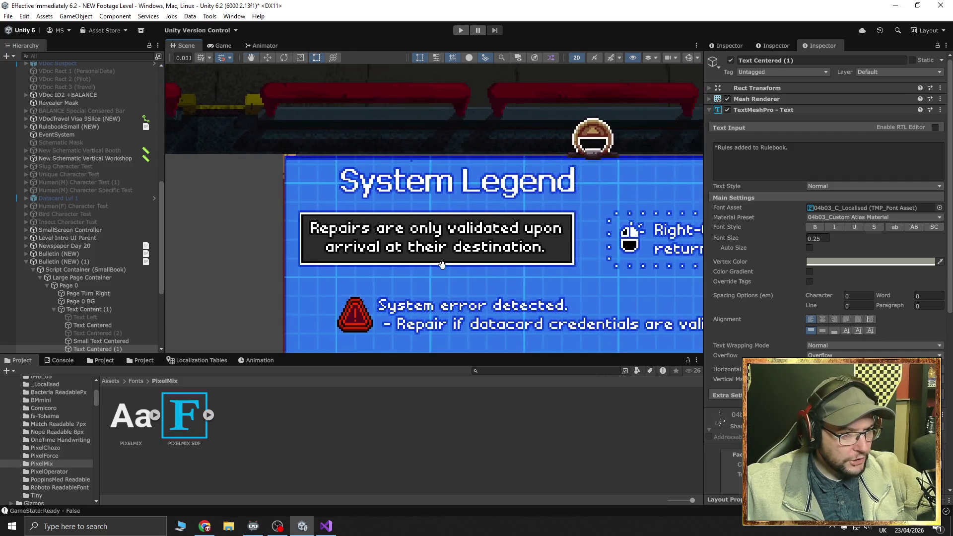
scroll(350, 197, up, 3)
scroll(350, 240, down, 2)
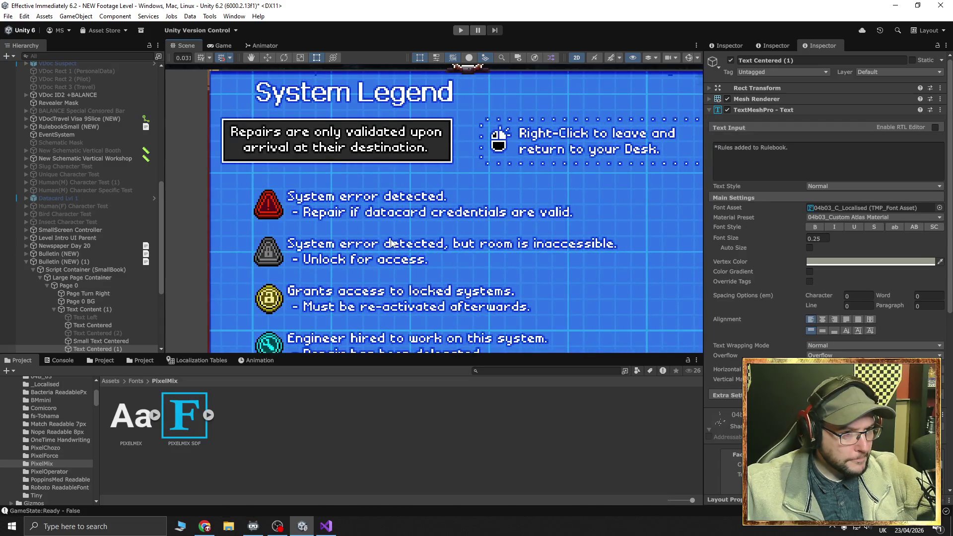
scroll(391, 242, down, 1)
scroll(359, 245, down, 3)
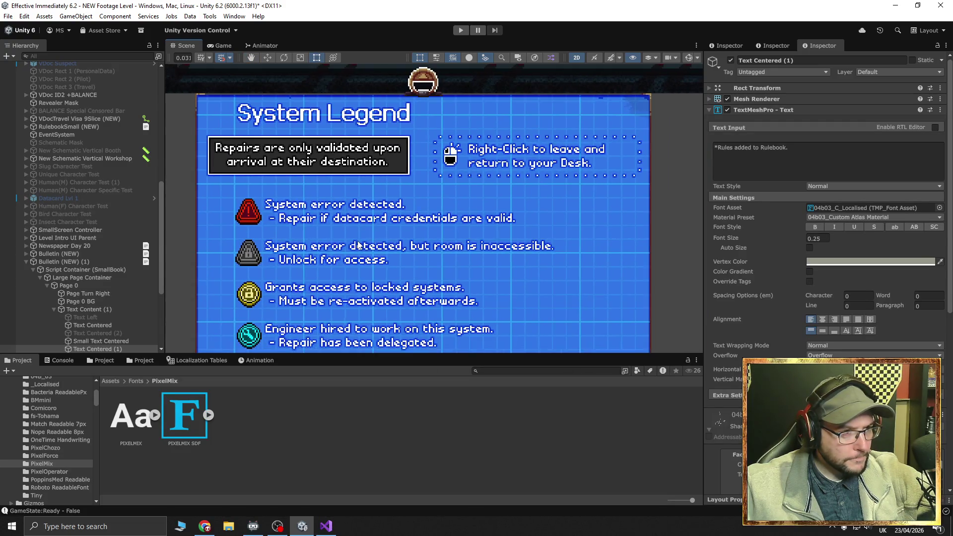
scroll(359, 245, down, 1)
scroll(361, 244, down, 1)
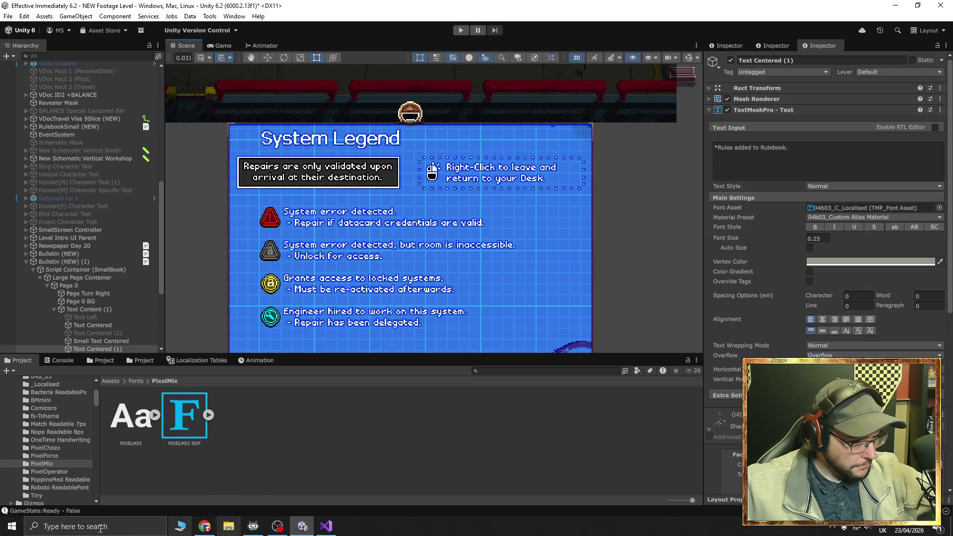
click(11, 525)
click(347, 250)
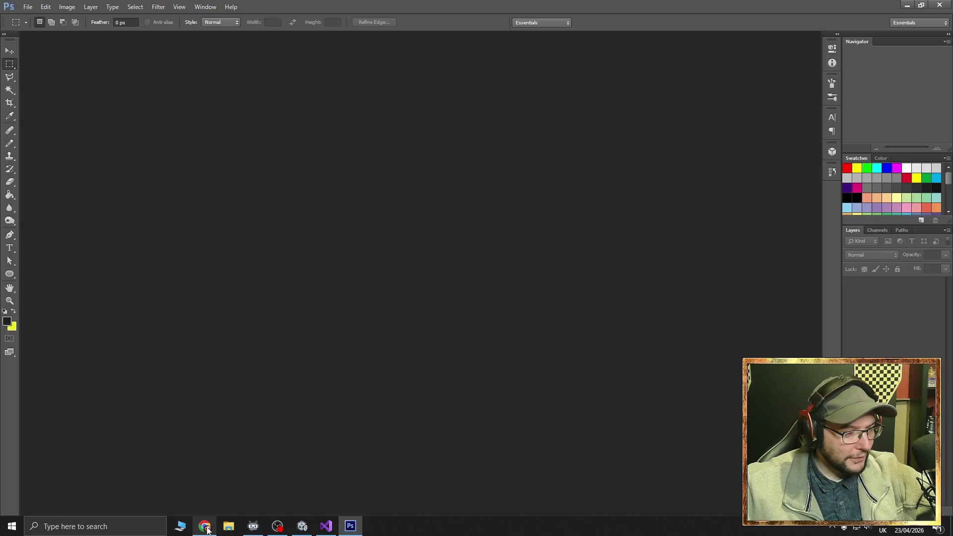
Close the Twitch clip tab in Chrome and switch back to Photoshop
click(205, 526)
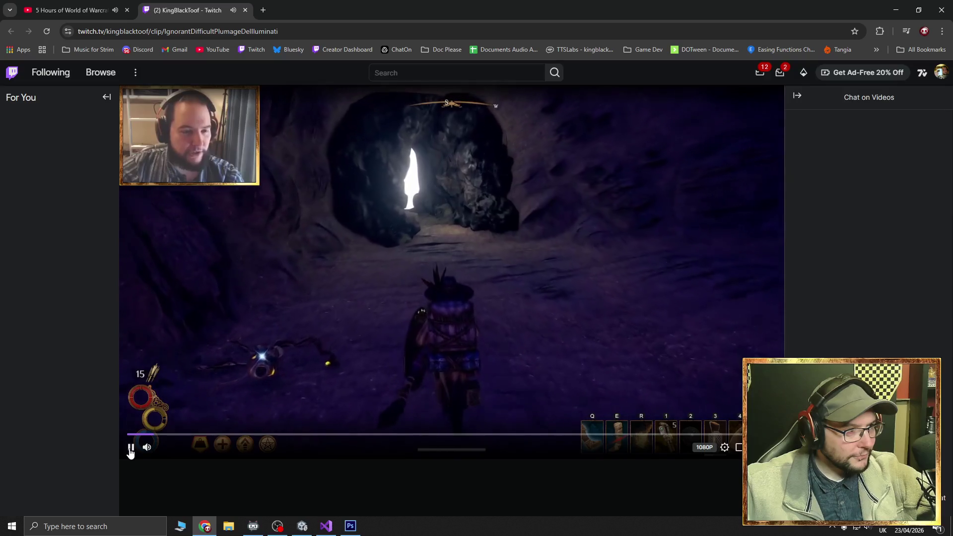
click(245, 10)
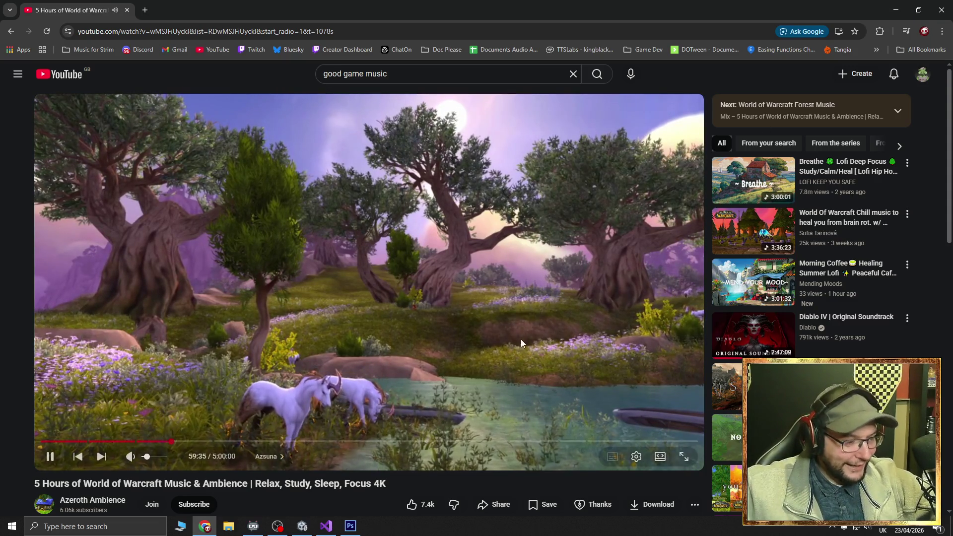
key(alt+Tab)
Reopen 480x270_Schematic_Workbook.psd from the recent files list
click(28, 7)
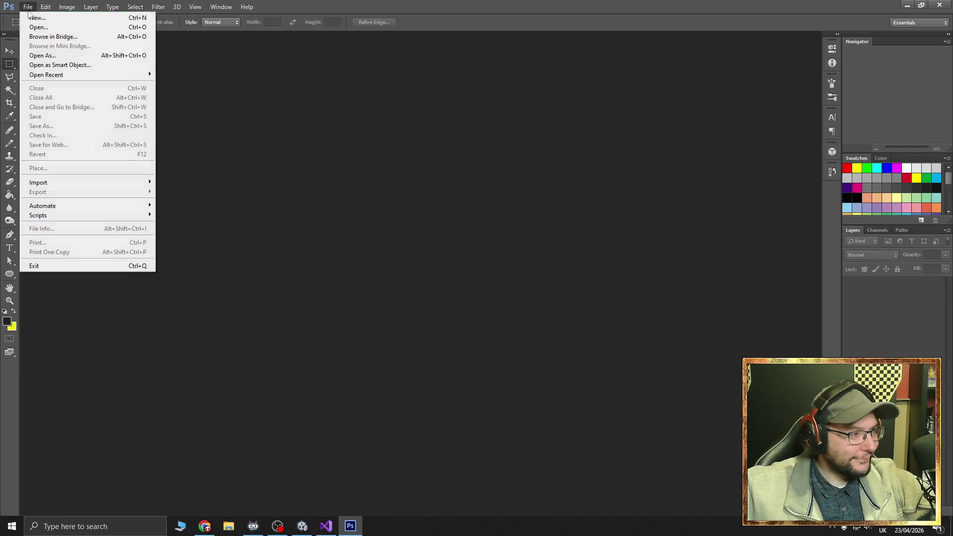
mouse_move(63, 75)
click(219, 76)
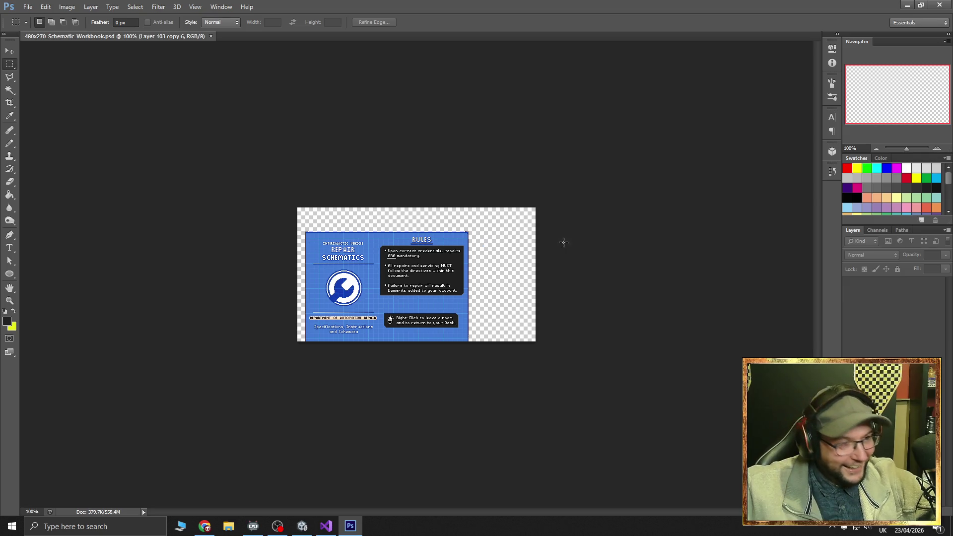
Zoom the canvas to 200% and make Schematic Book Try 2 the active layer
right_click(634, 243)
key(Escape)
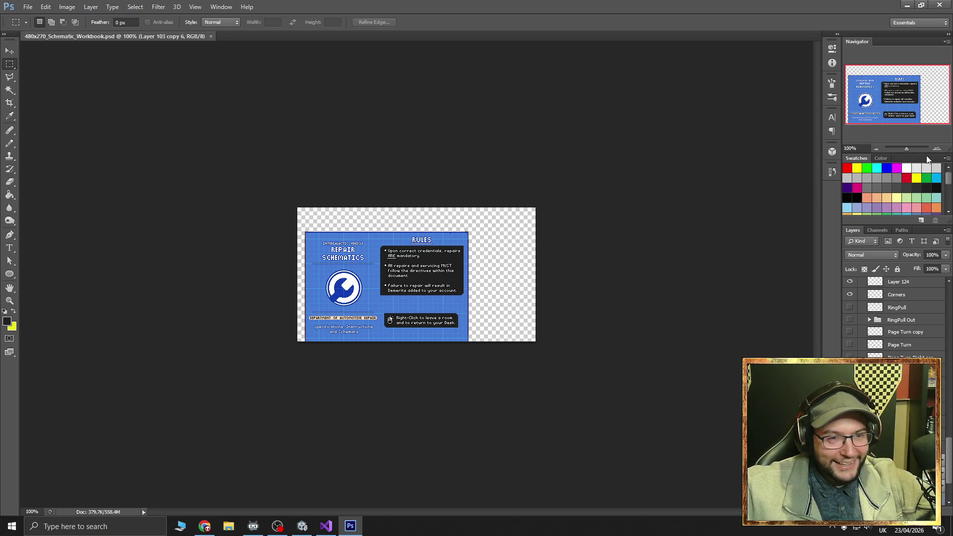
key(ctrl+plus)
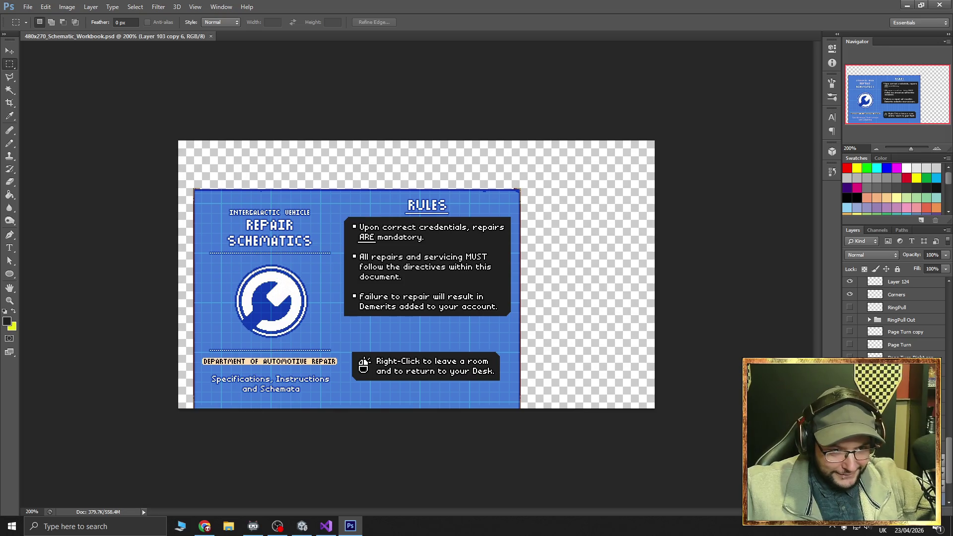
scroll(867, 317, down, 2)
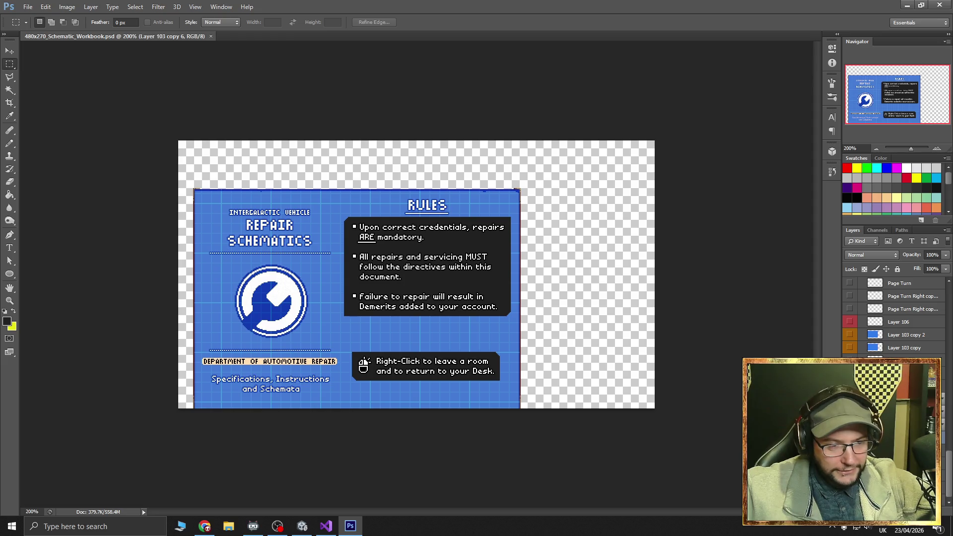
scroll(894, 318, down, 5)
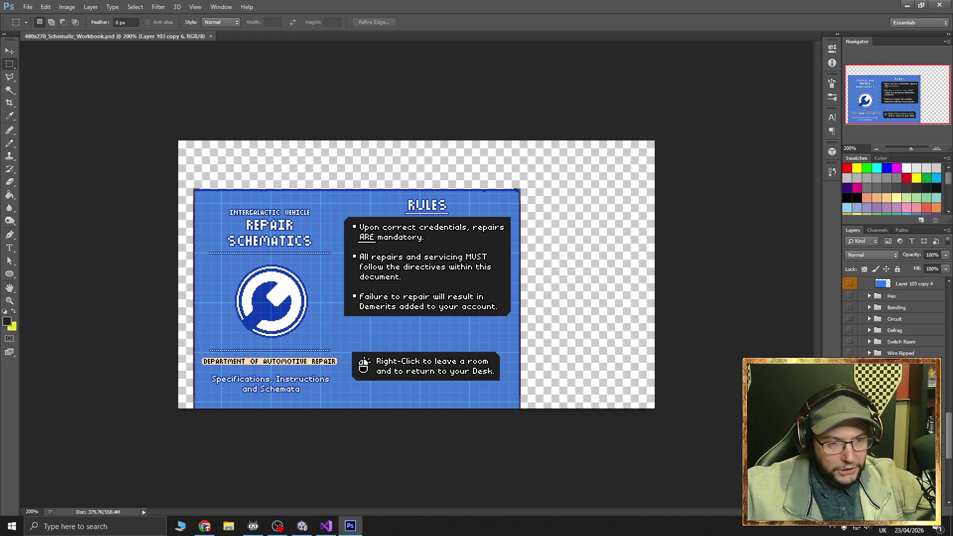
scroll(893, 318, down, 10)
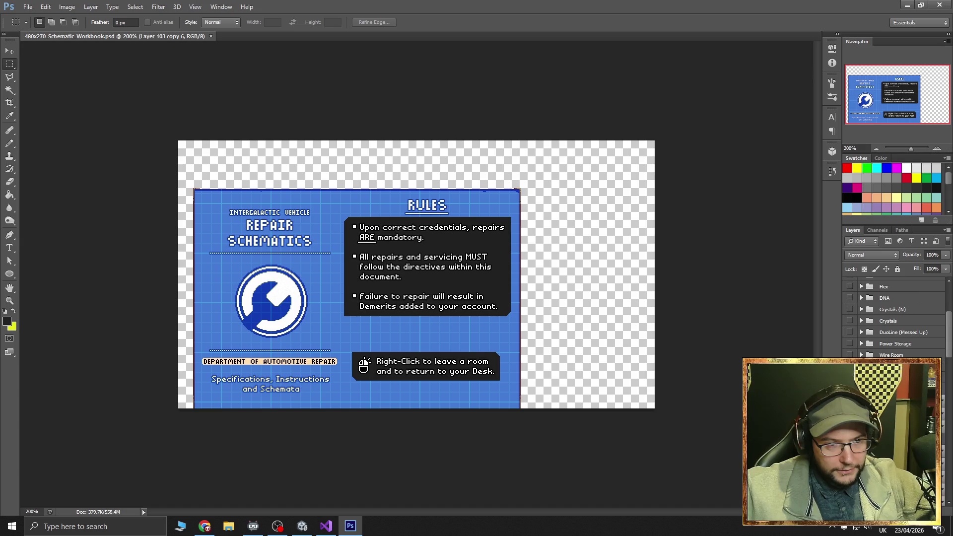
key(alt+period)
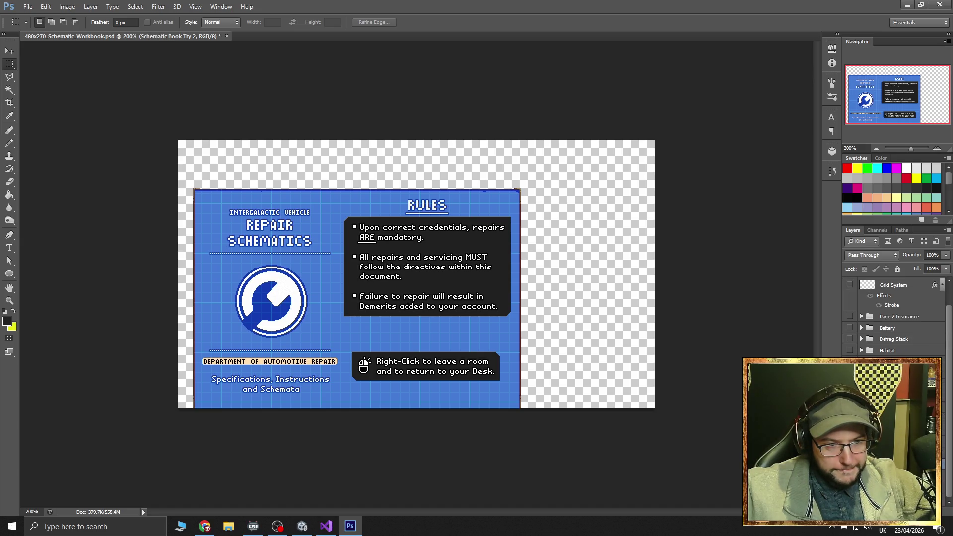
Hide the repair schematics, Page 2 Insurance and Battery groups at 300% zoom, leaving an empty canvas
click(849, 352)
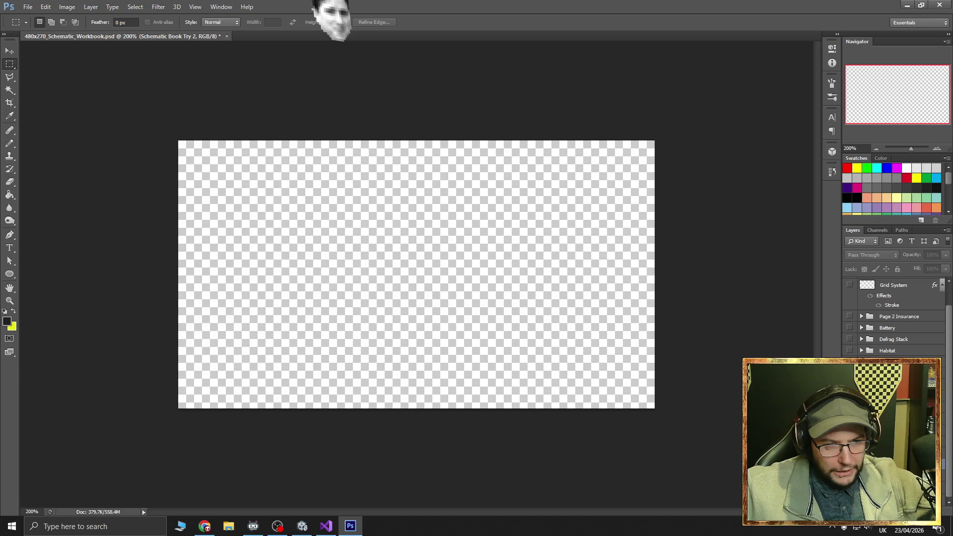
click(849, 317)
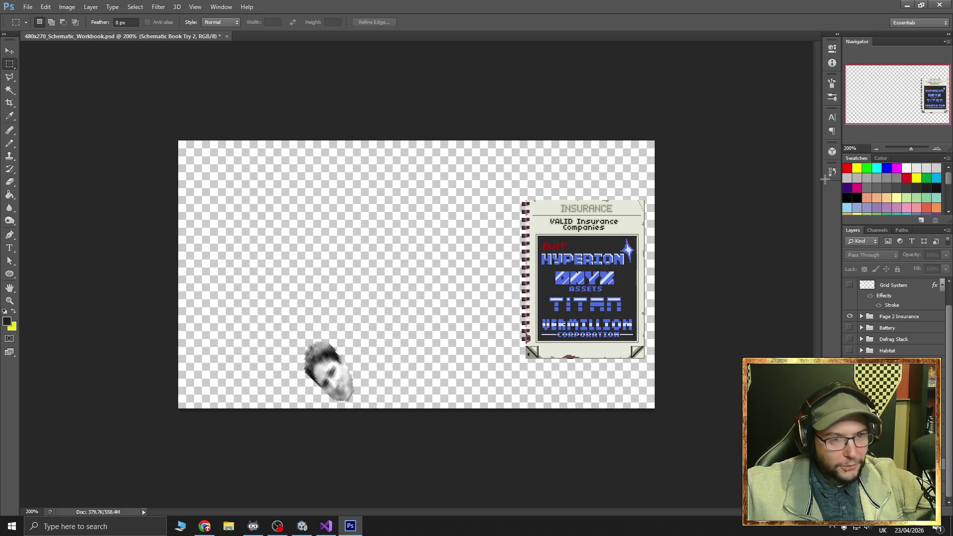
click(937, 147)
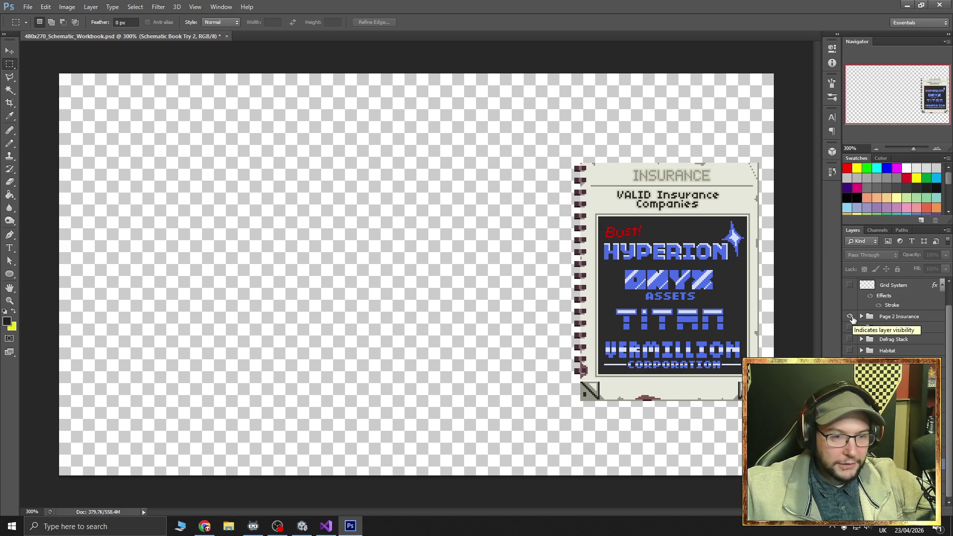
click(851, 317)
click(850, 328)
scroll(850, 336, up, 1)
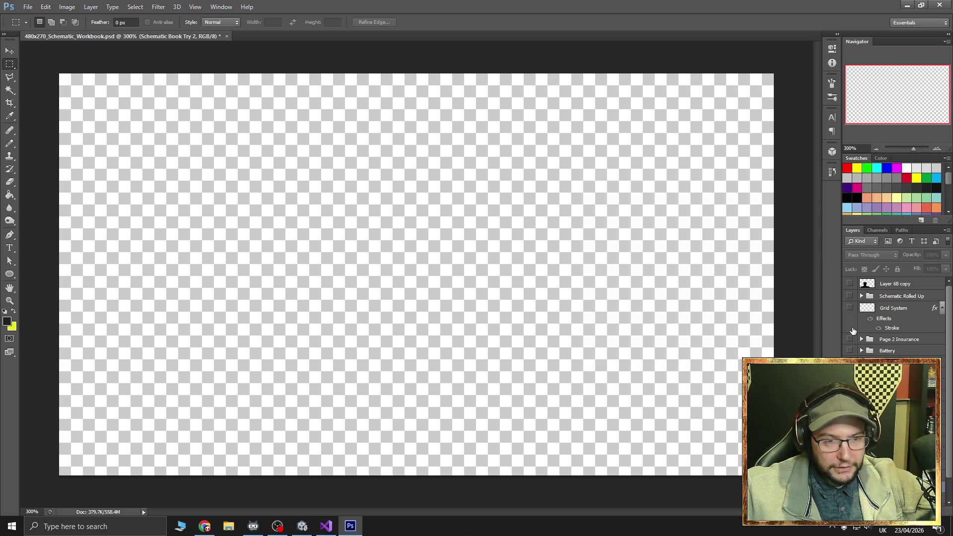
click(850, 296)
click(850, 296)
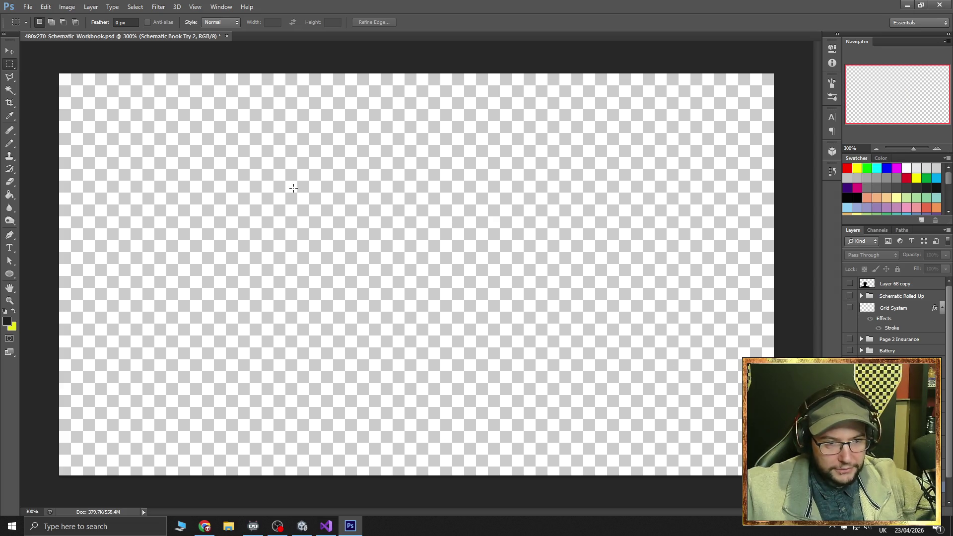
click(27, 7)
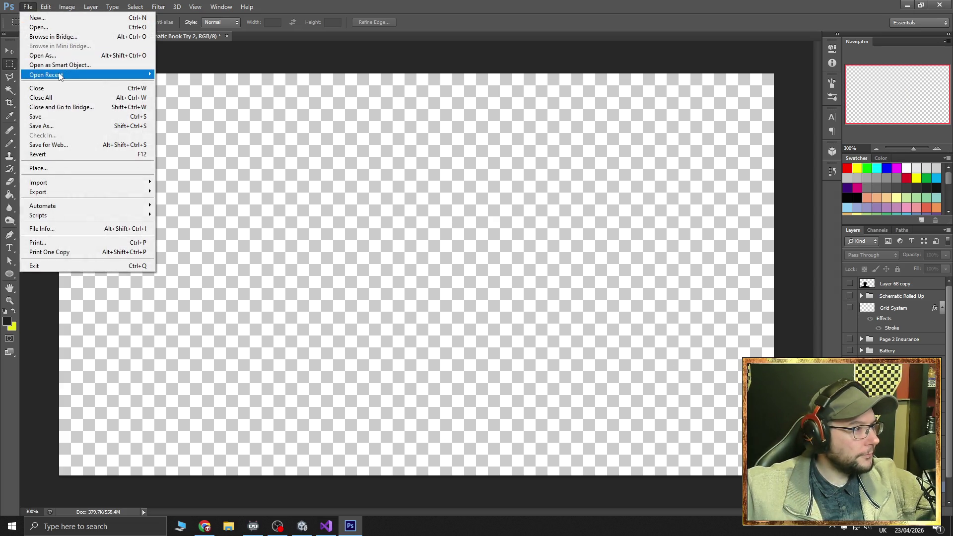
Open 480x270_Schematic_Workbook2_Downsize.psd, zoom to 300% and hide its Defrag (Split) page
mouse_move(99, 75)
click(230, 84)
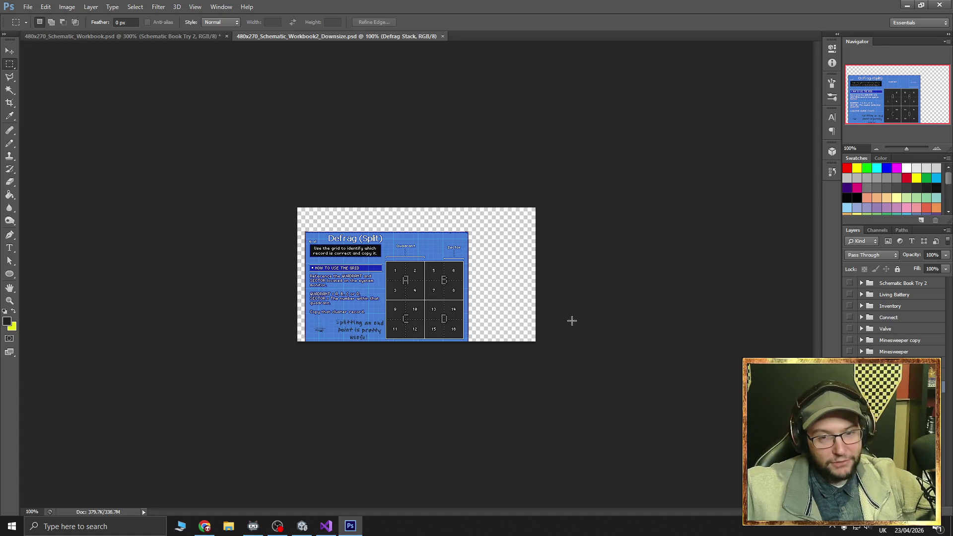
click(938, 149)
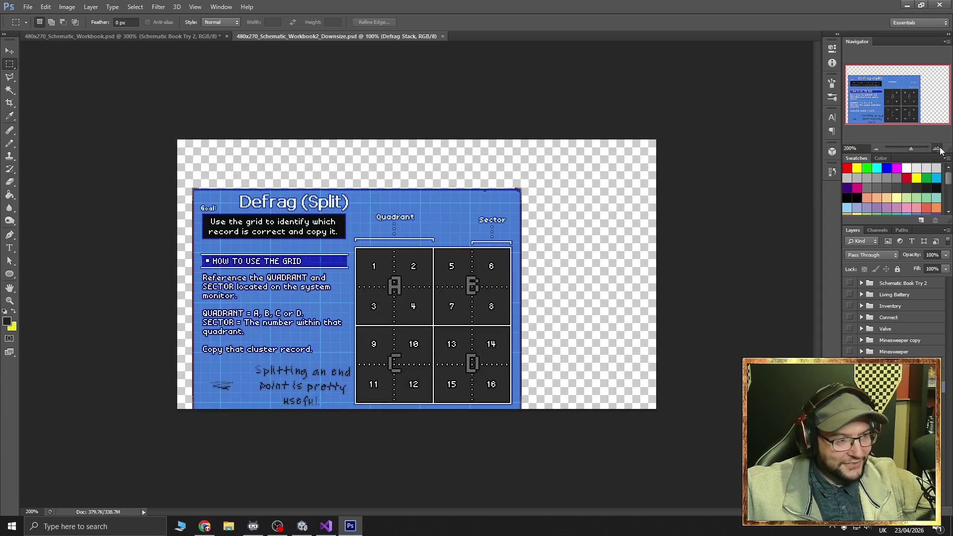
click(939, 149)
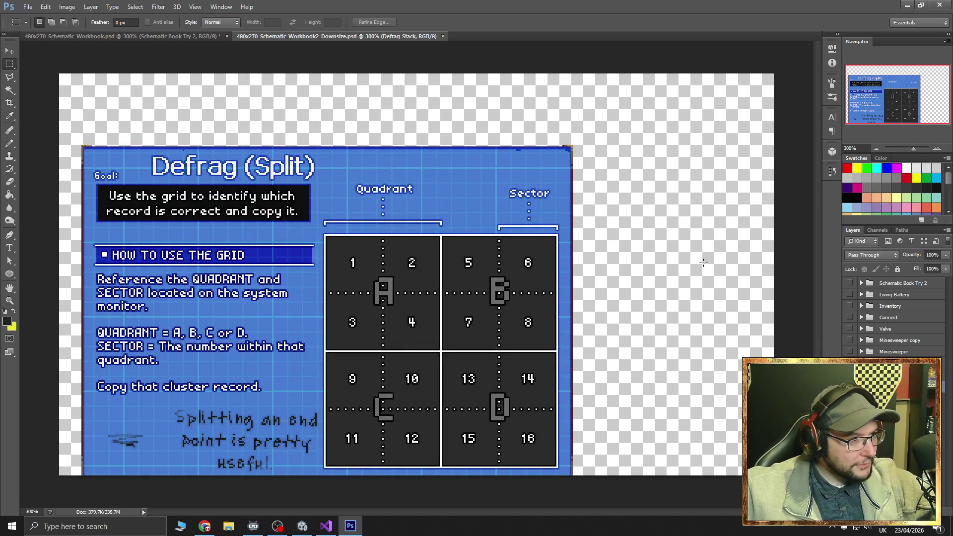
click(850, 296)
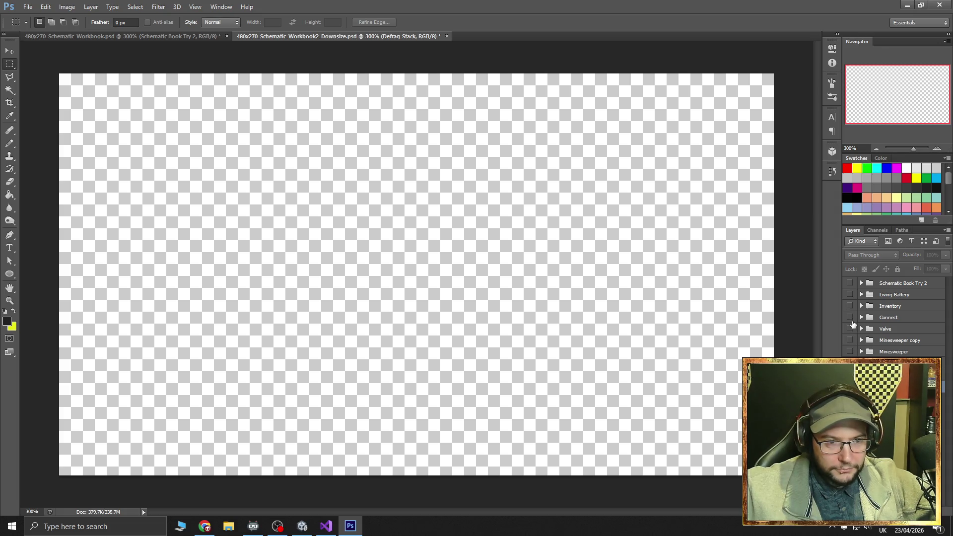
Make the Schematic Book Try 2 group visible, zoom to 400% and recentre on the legend page
click(849, 283)
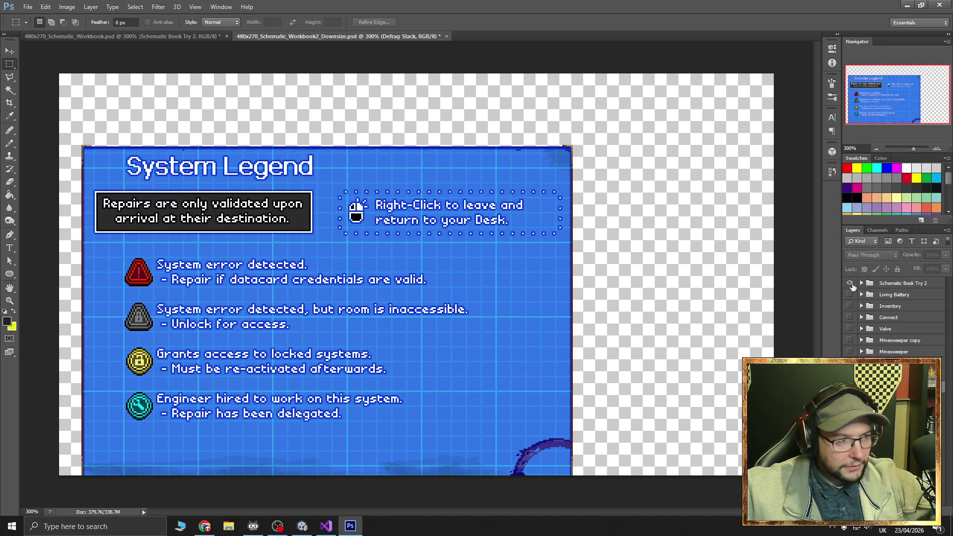
click(937, 148)
drag(887, 106, 882, 109)
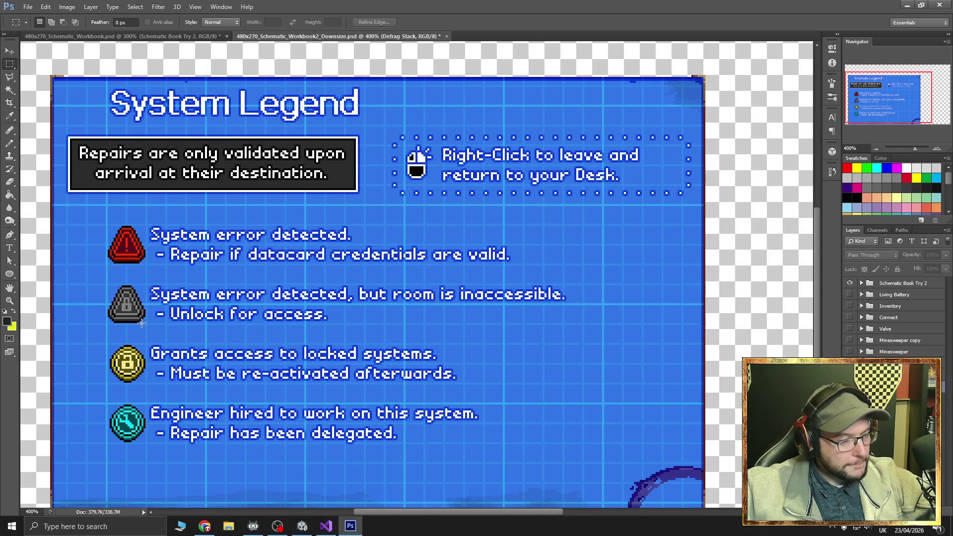
Expand Schematic Book Try 2 and Page 0 Front Cover to find the title, box and icon layers
click(861, 284)
click(850, 294)
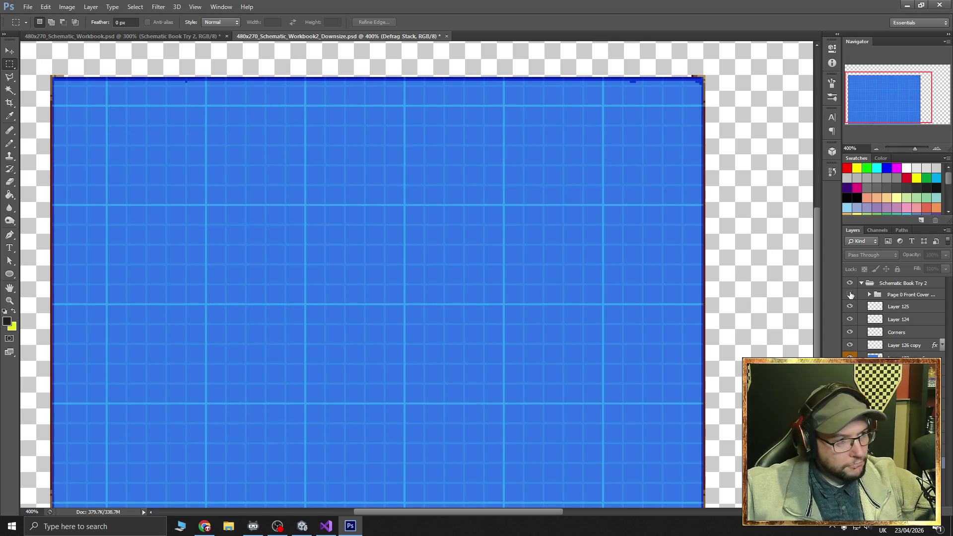
click(850, 295)
click(868, 295)
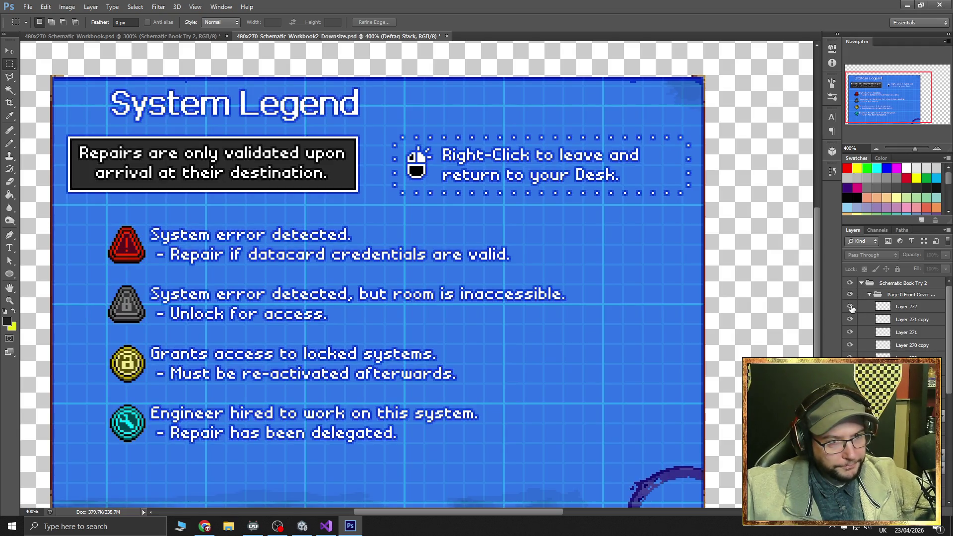
click(850, 371)
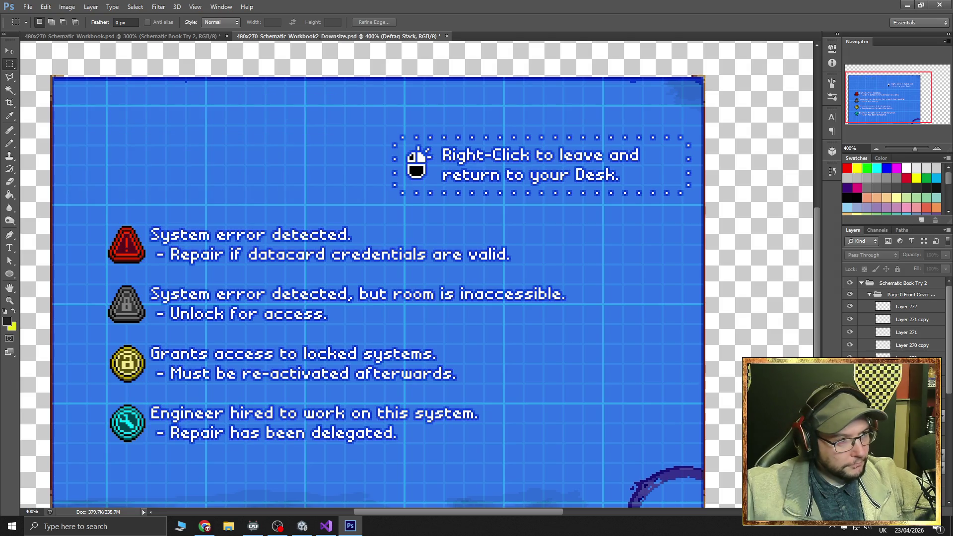
click(849, 371)
click(849, 383)
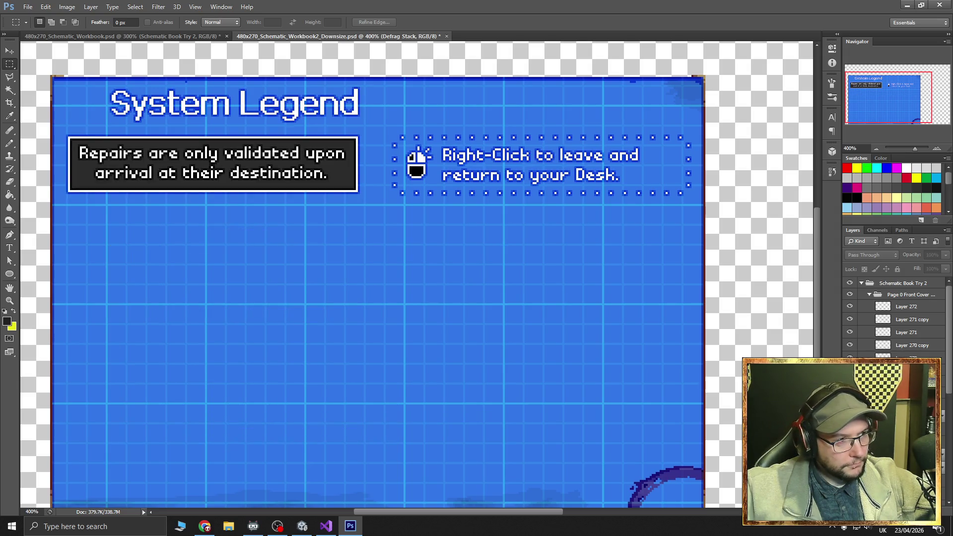
click(850, 384)
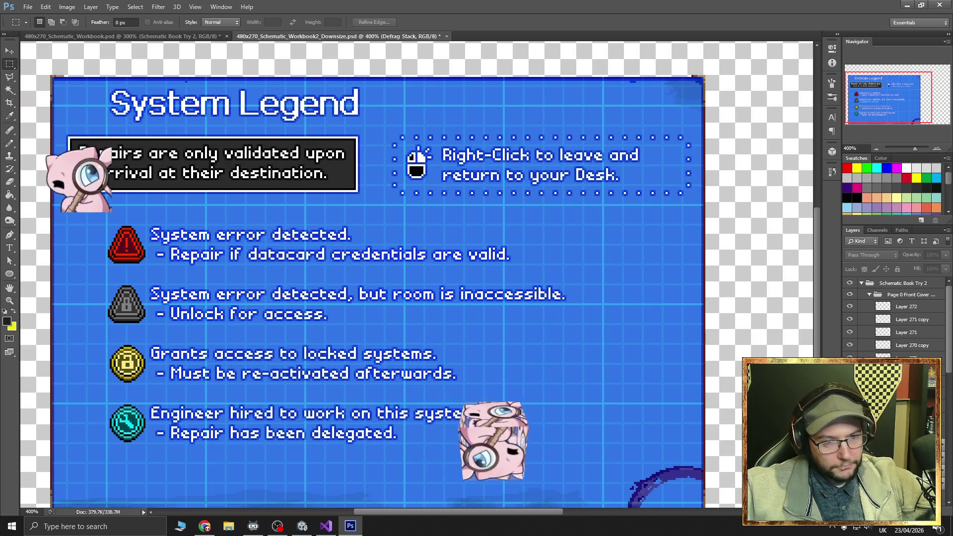
Hide the legend description text and the Right-Click instruction text layers
scroll(850, 354, down, 5)
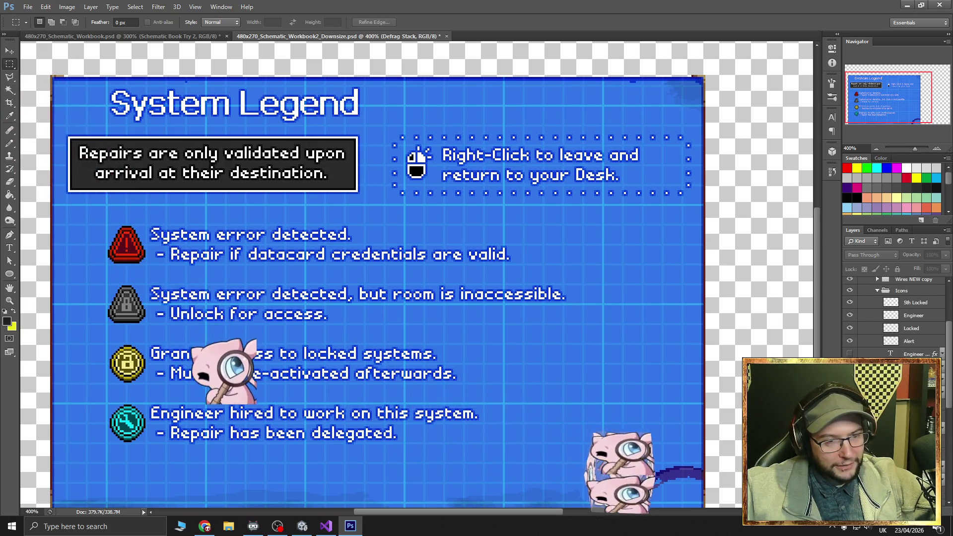
click(850, 354)
scroll(894, 318, down, 1)
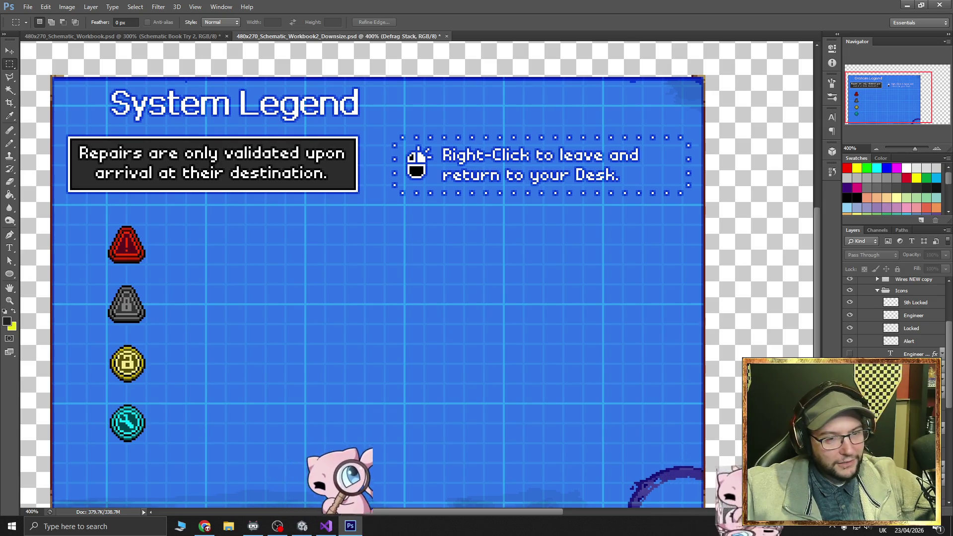
scroll(894, 318, down, 1)
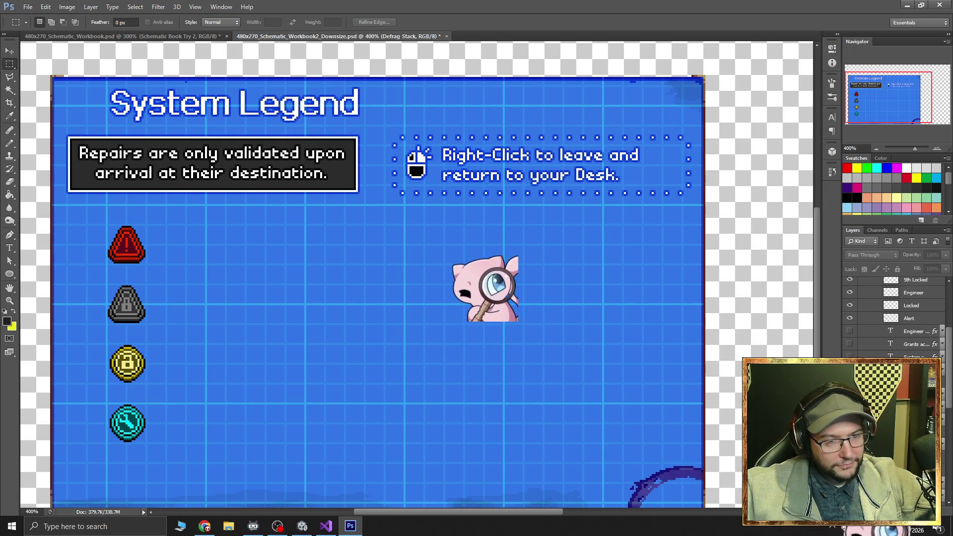
click(850, 344)
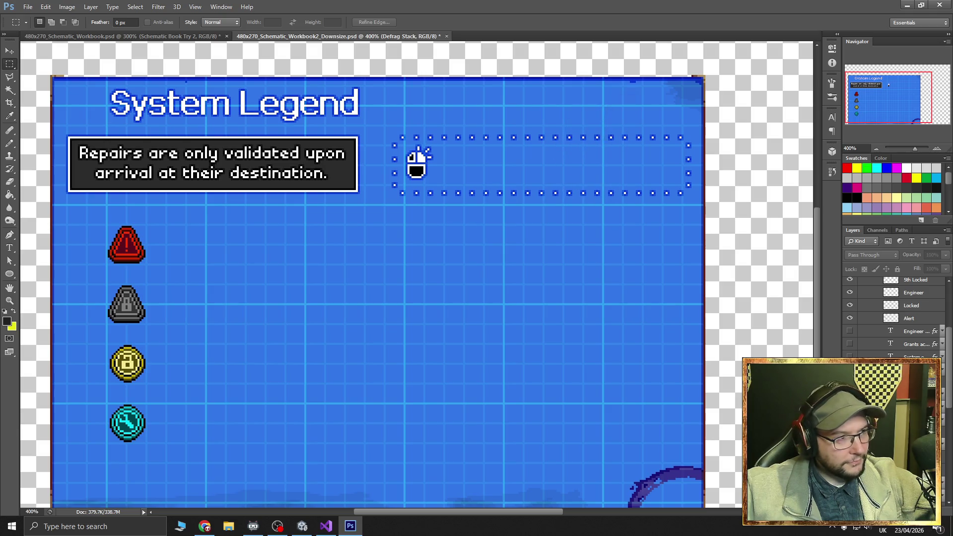
scroll(893, 317, up, 10)
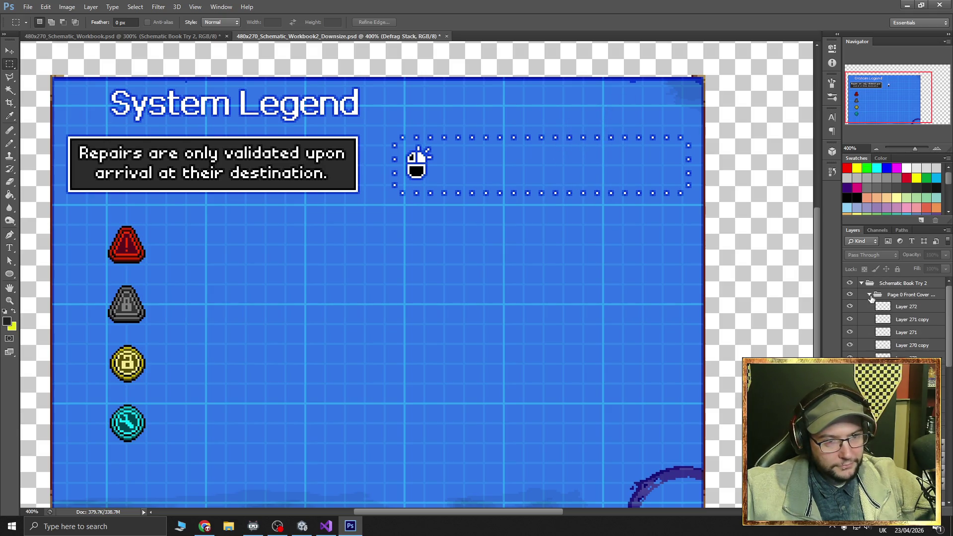
scroll(893, 317, down, 2)
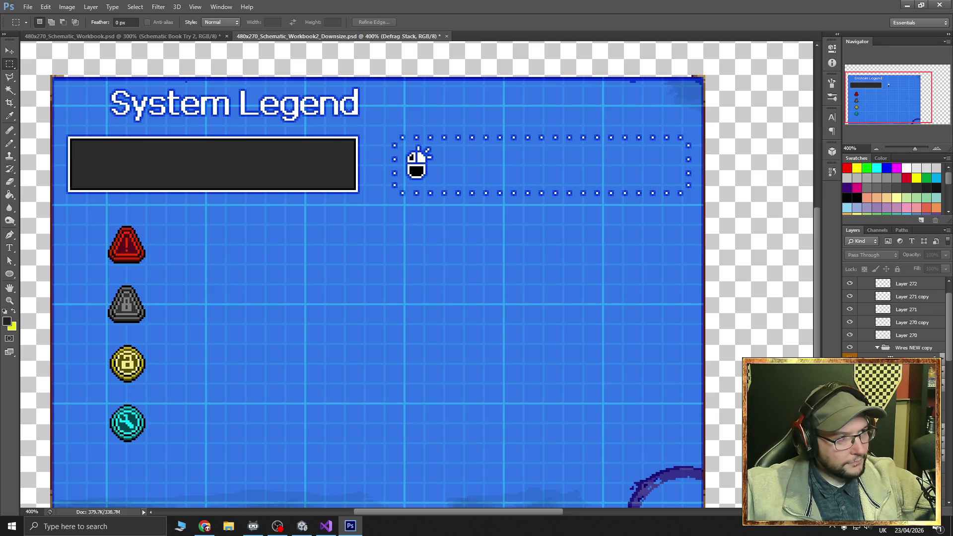
scroll(893, 318, down, 3)
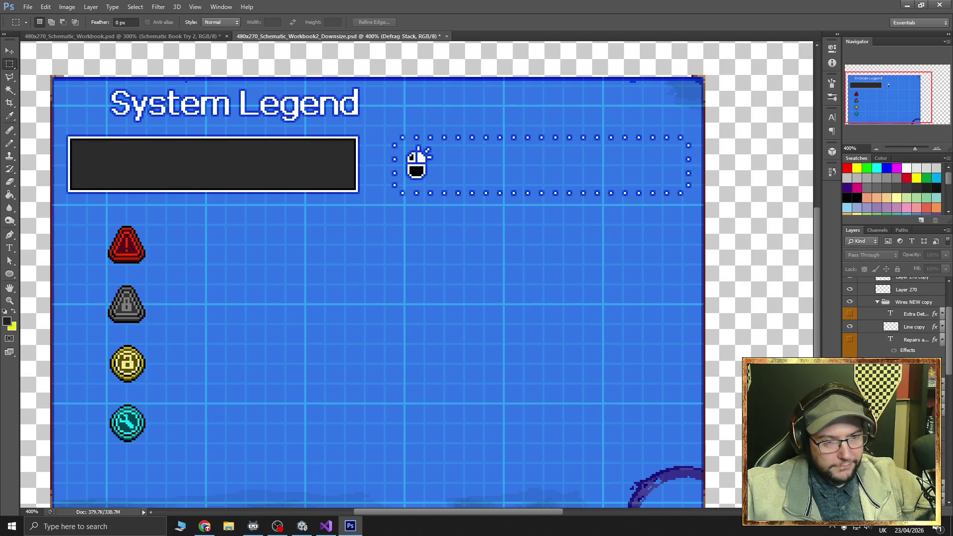
At 300% zoom, marquee-select the whole legend page and delete the System Legend title
click(877, 147)
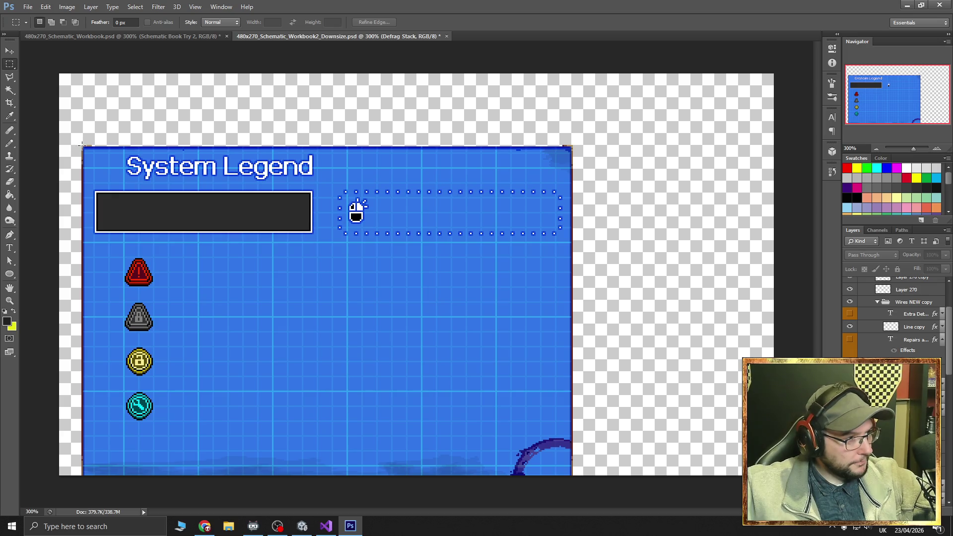
mouse_move(82, 146)
mouse_down()
mouse_move(199, 288)
mouse_move(354, 418)
mouse_move(571, 510)
mouse_up()
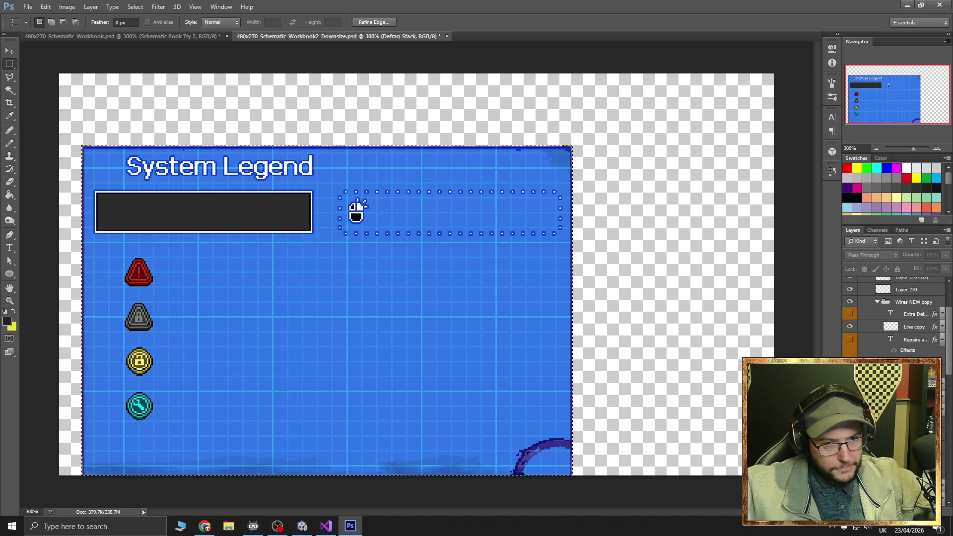
key(Delete)
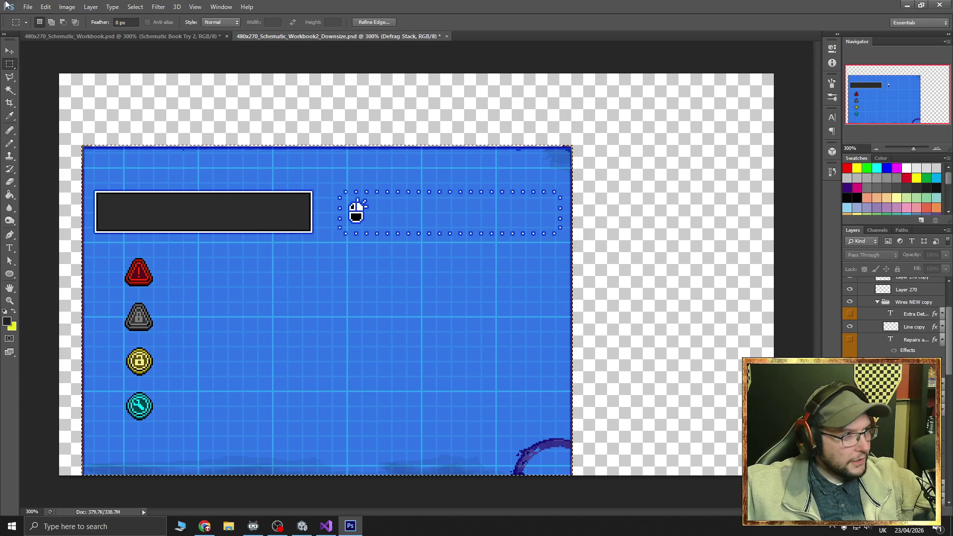
Crop the document to the selected page and export it as an optimized PNG via Save for Web
click(69, 7)
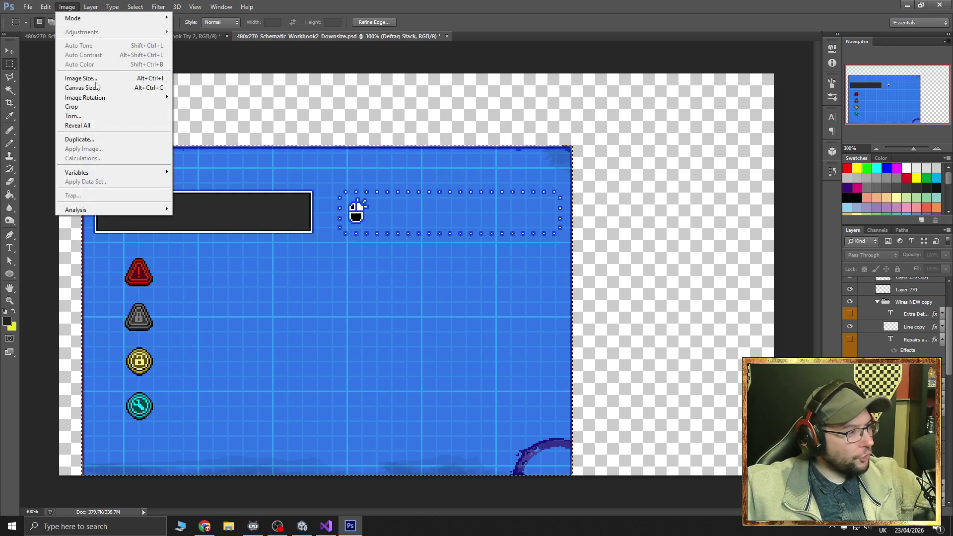
click(71, 107)
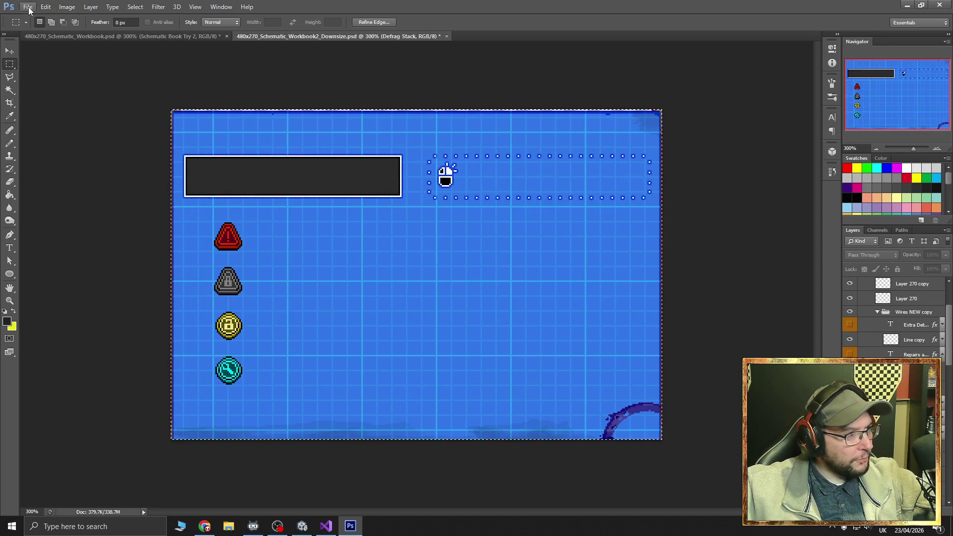
click(28, 7)
click(66, 148)
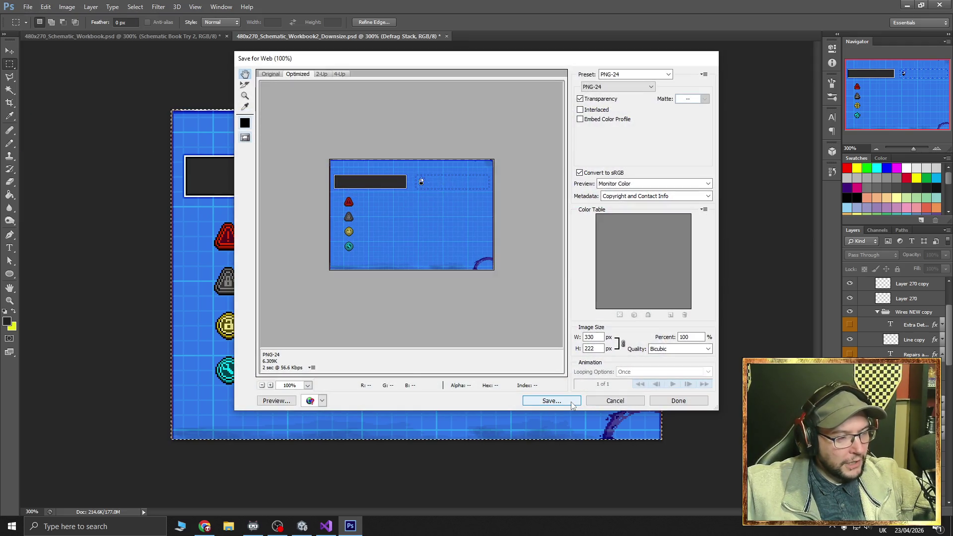
click(574, 403)
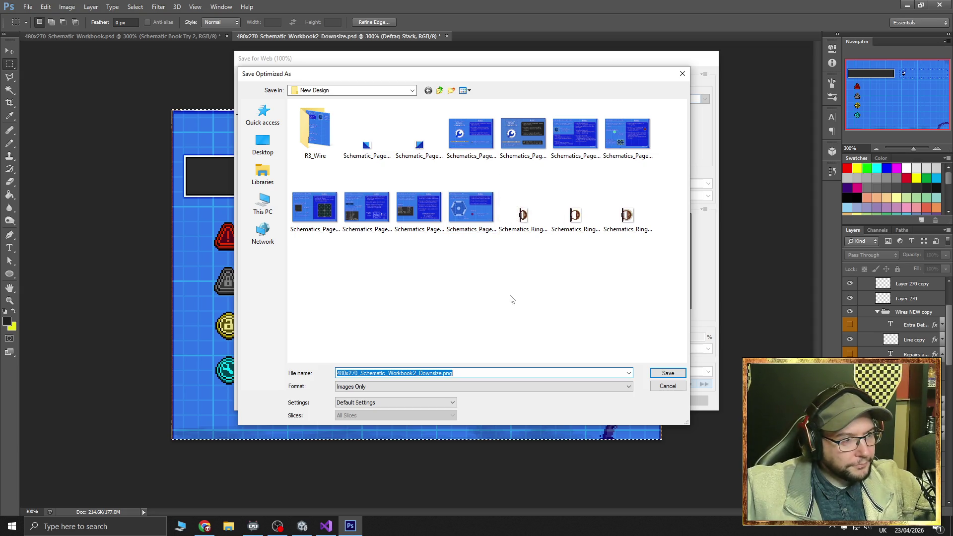
Set the save location to the Vertical Design folder in Schematic Workbook, then return to Unity
click(439, 90)
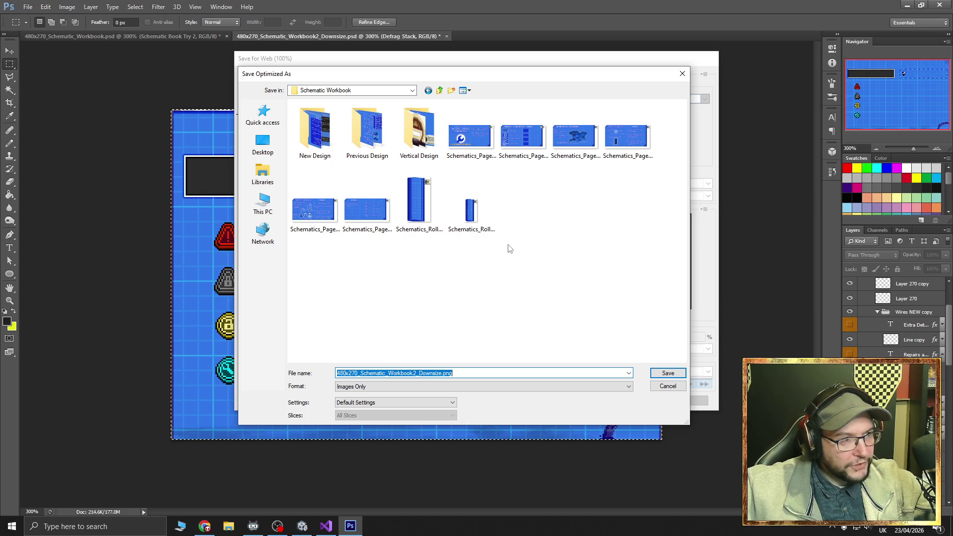
click(418, 138)
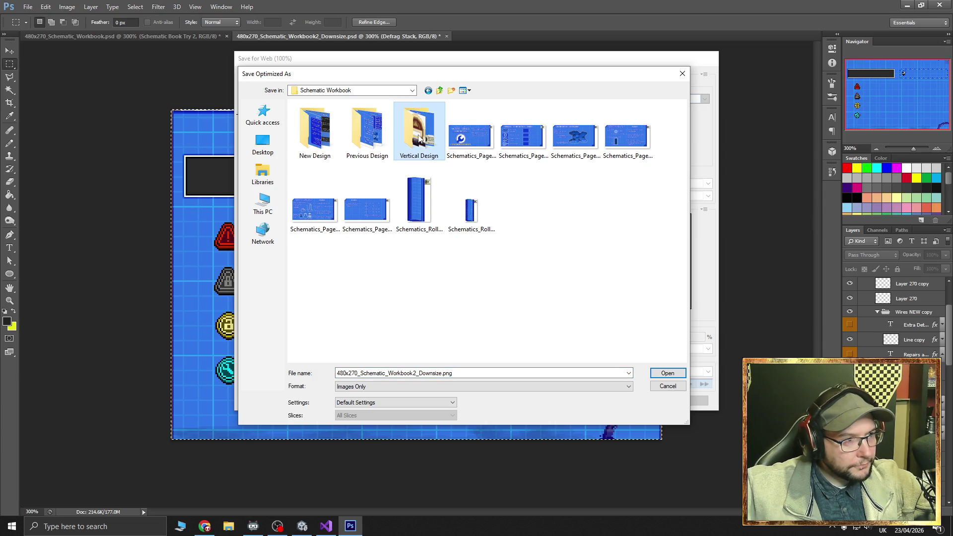
double_click(419, 138)
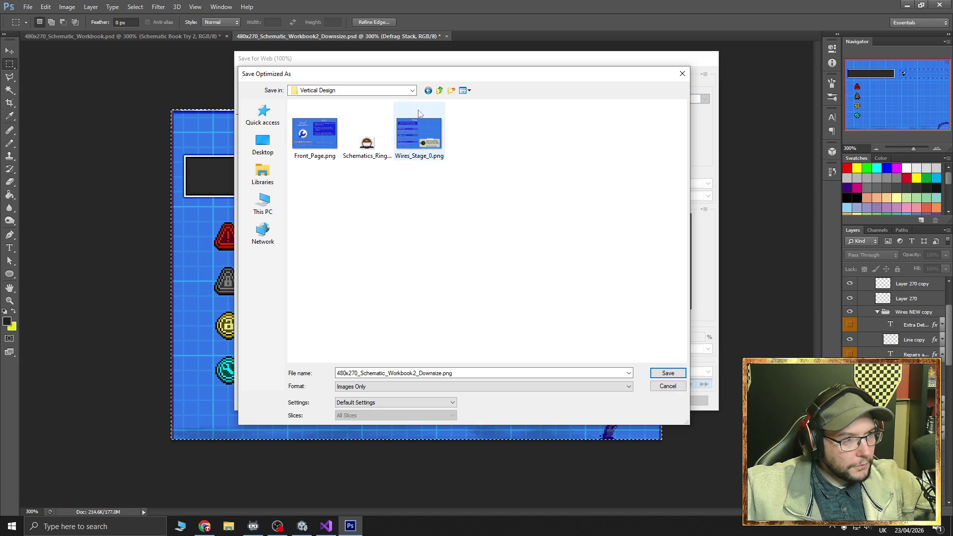
key(alt+Tab)
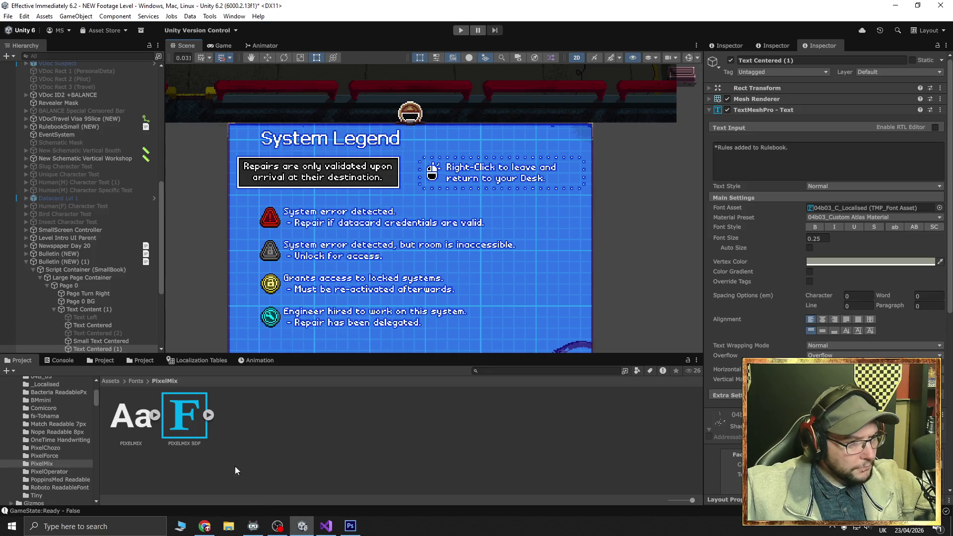
Locate Page 0 BG's Schematic_3 sprite in New Vert Schematic, then go back to Photoshop's save dialog
click(263, 316)
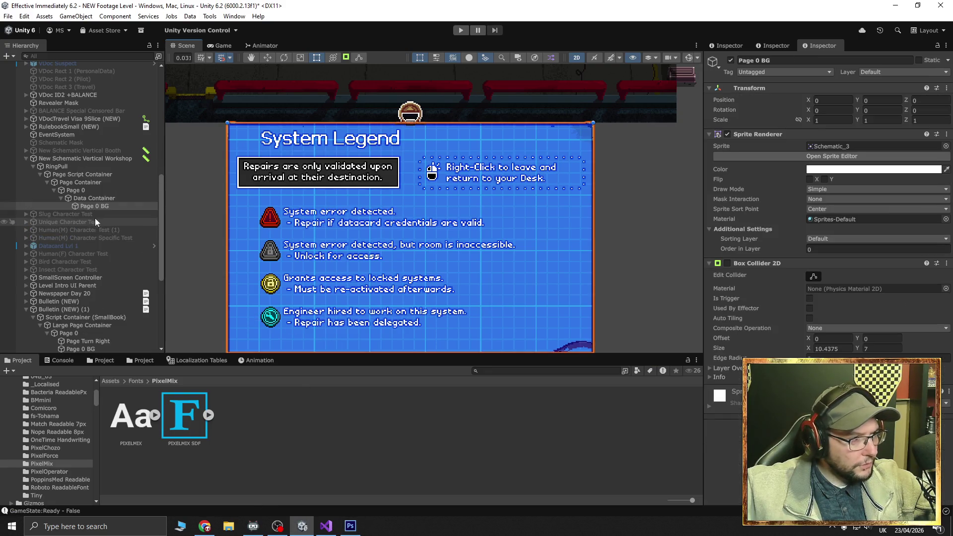
click(833, 146)
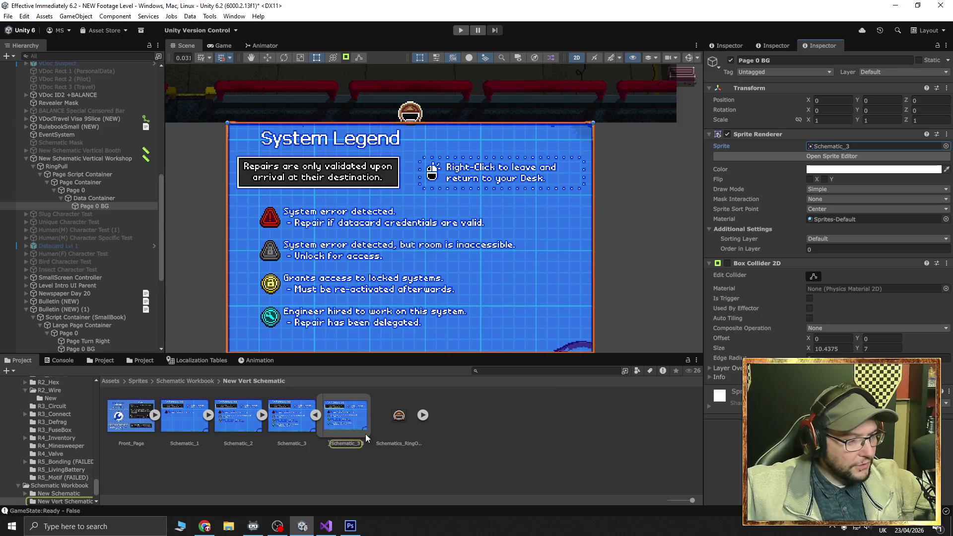
click(314, 415)
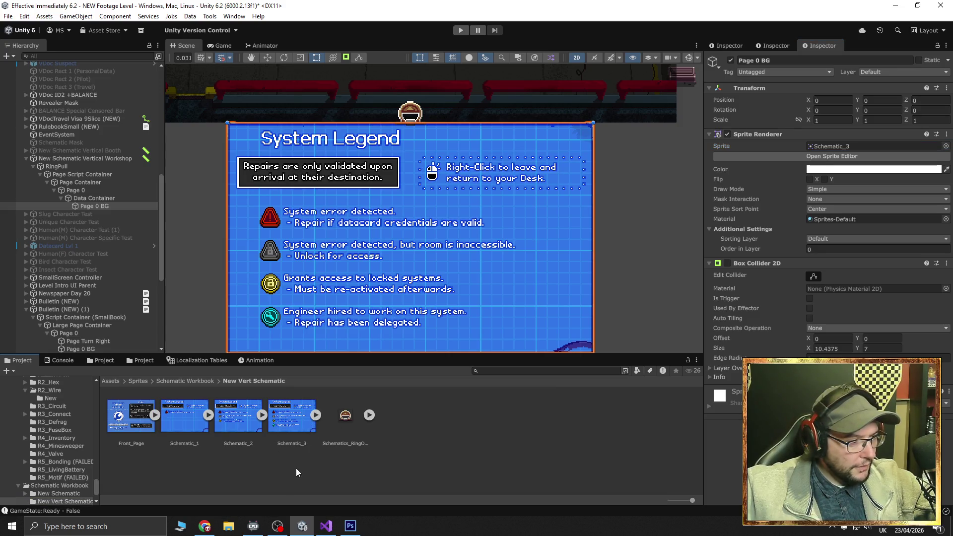
click(350, 525)
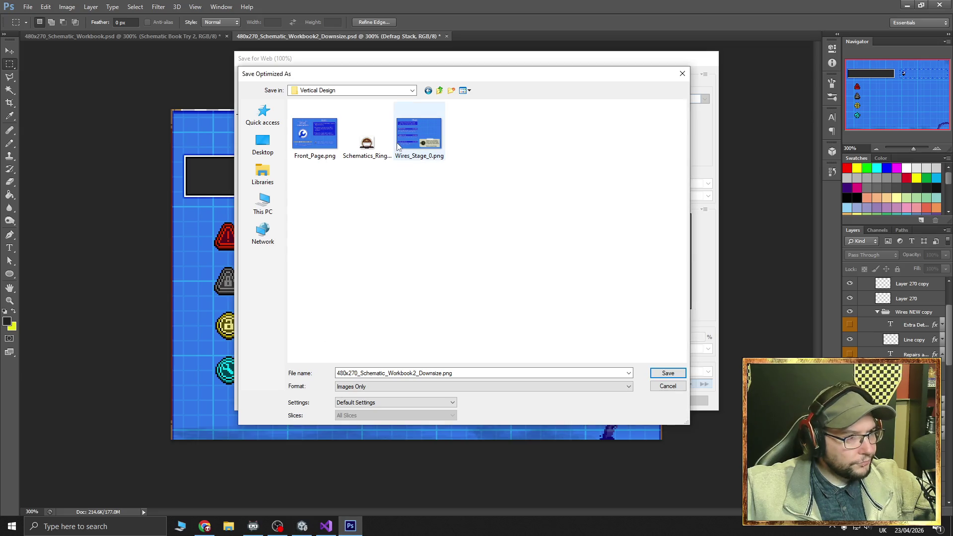
Browse the save dialog to the PuzzleRooms folder that holds Schematic_3.png
click(439, 91)
double_click(314, 133)
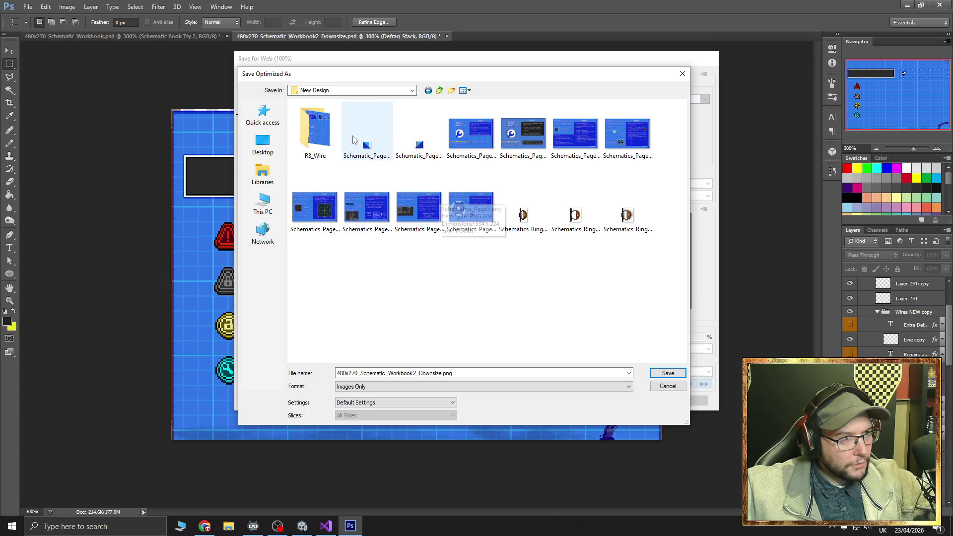
double_click(323, 140)
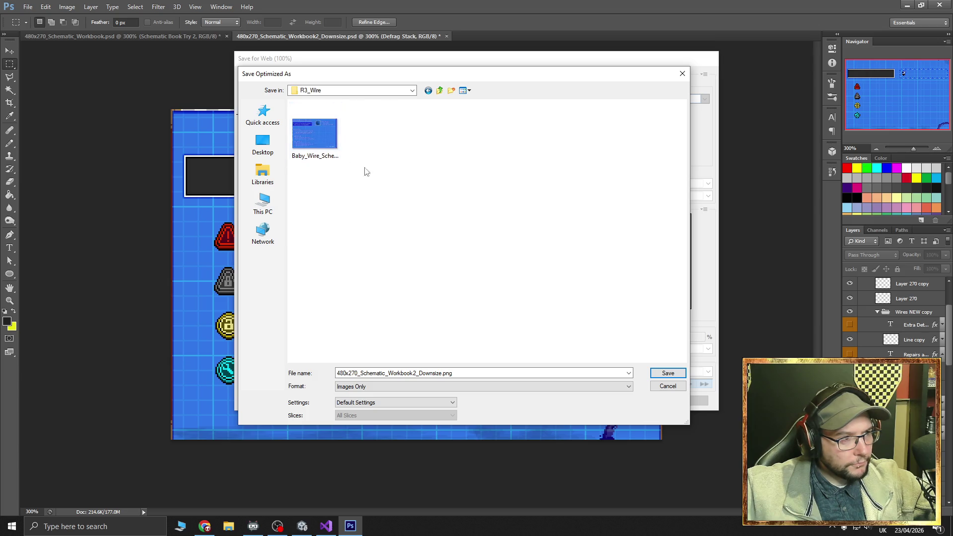
click(441, 92)
click(440, 92)
click(440, 92)
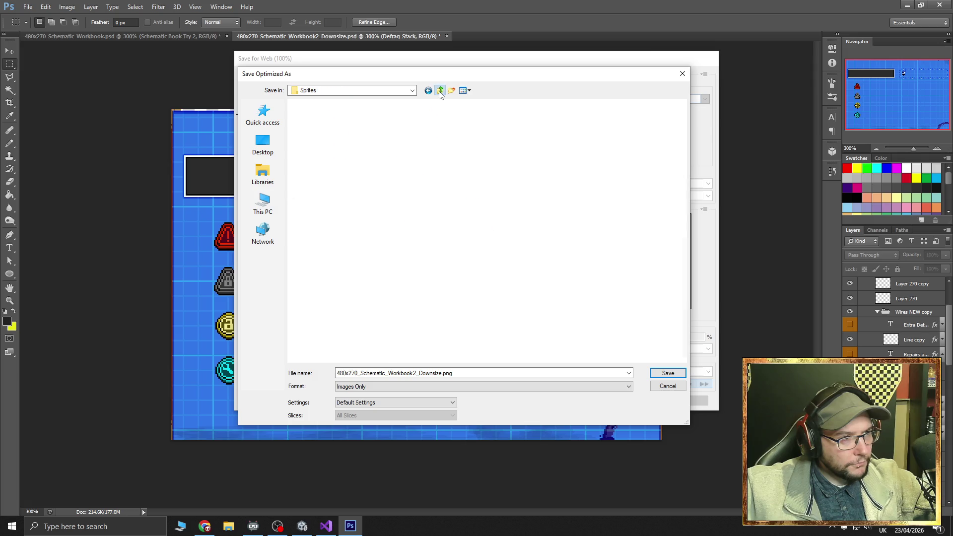
double_click(423, 207)
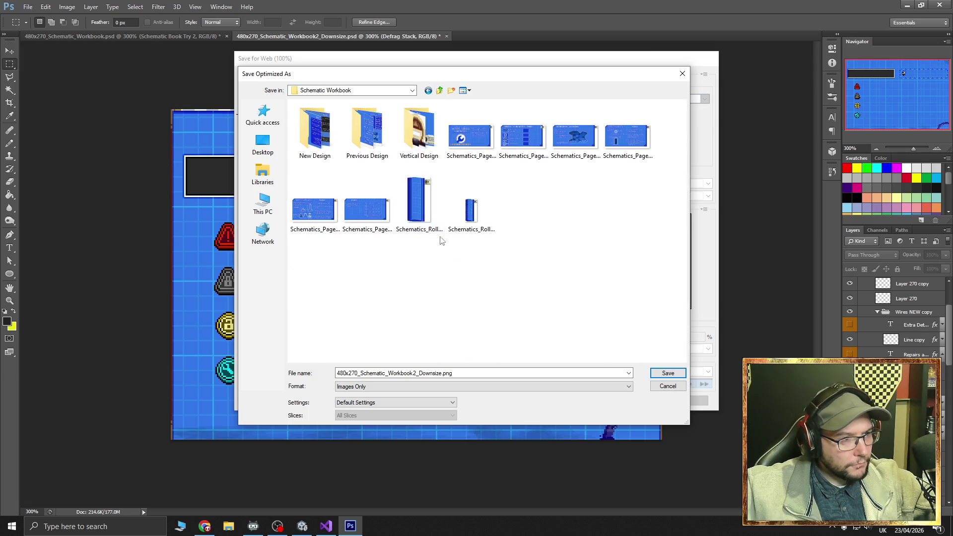
click(440, 91)
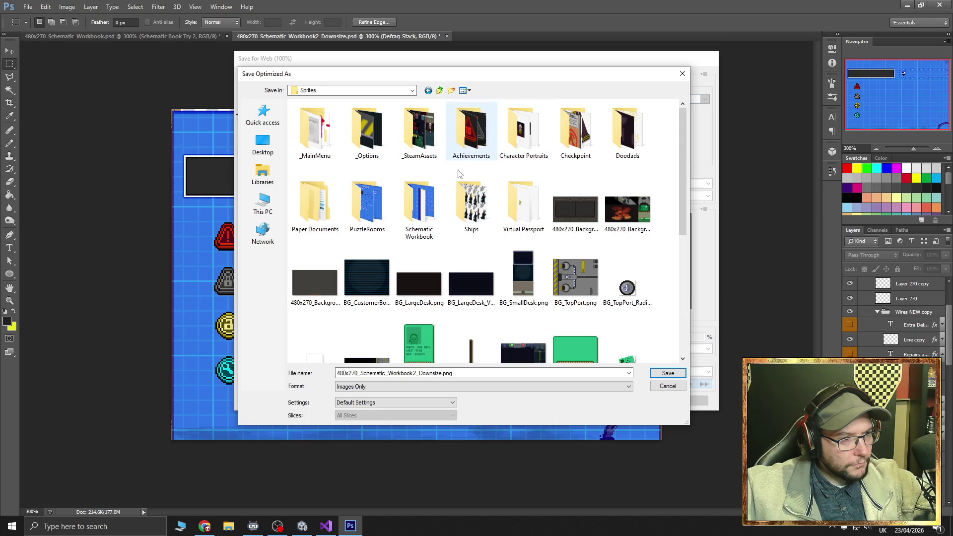
double_click(368, 204)
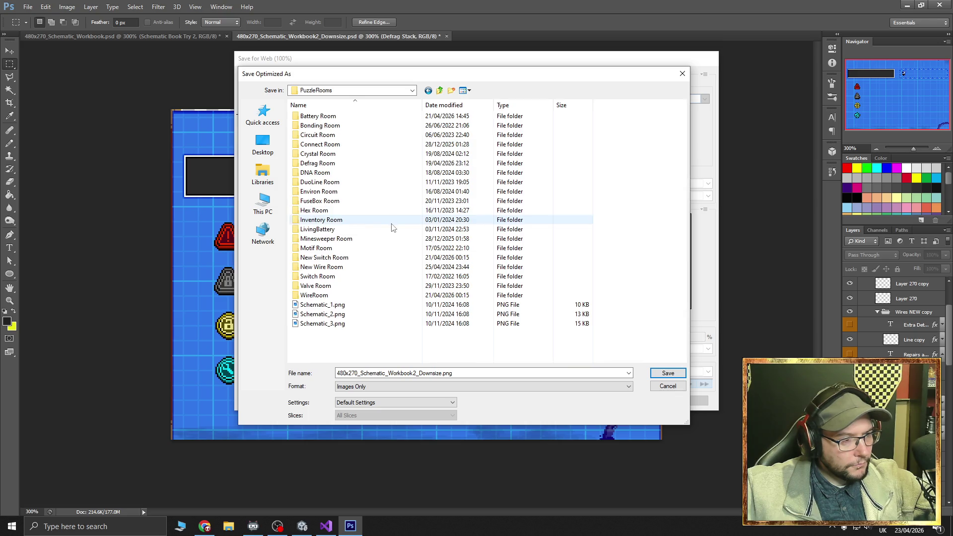
Save the export as Schematic_3_CLEAN.png, building on Schematic_3.png's name
click(344, 324)
double_click(369, 375)
click(368, 374)
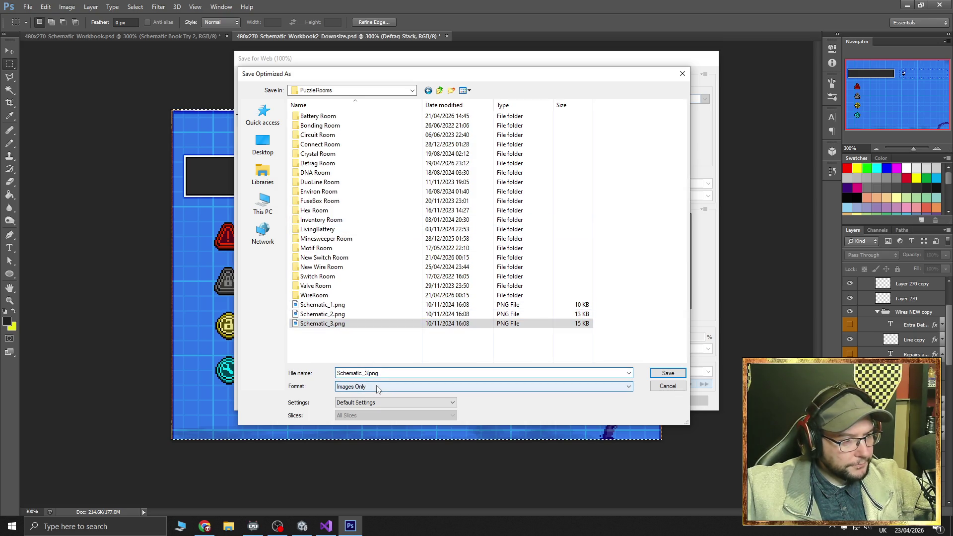
text(B)
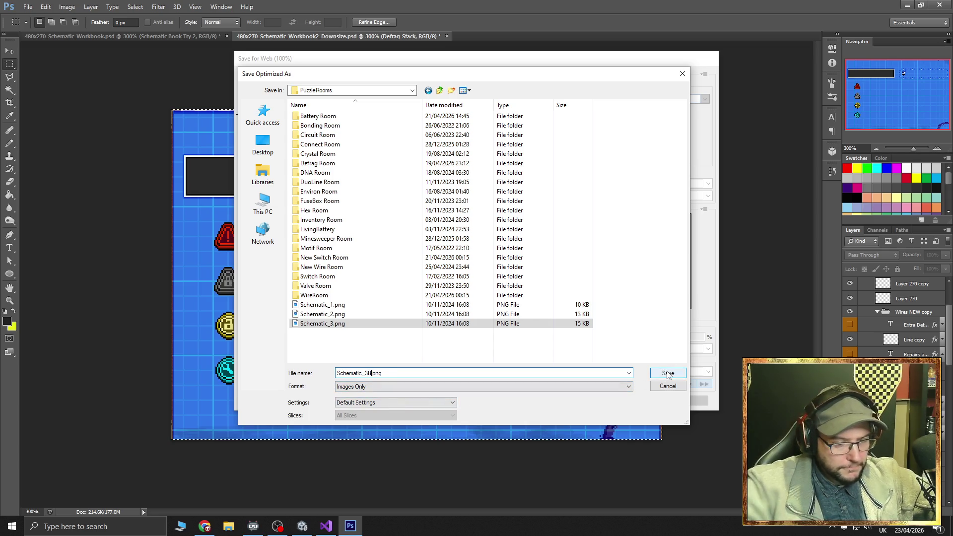
key(BackSpace)
text(_CLEAN)
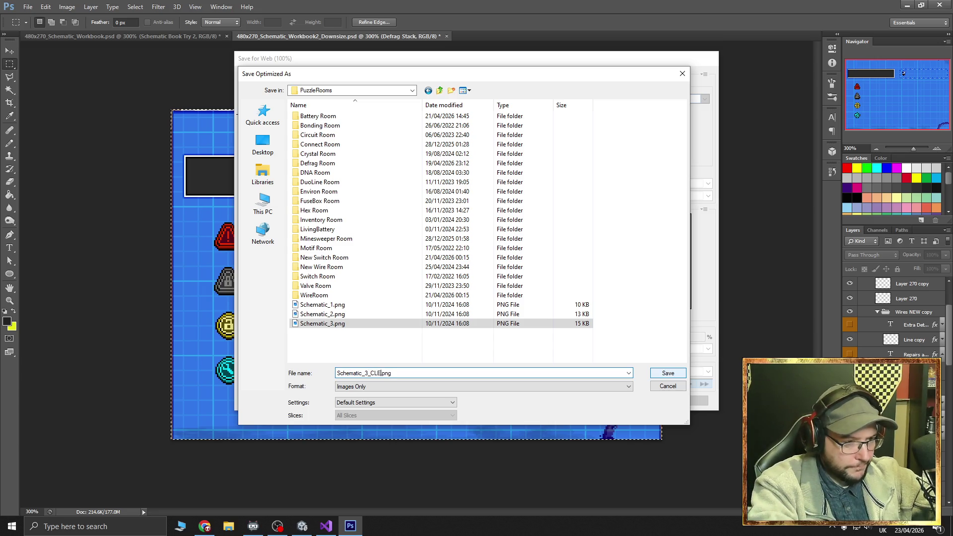
key(Return)
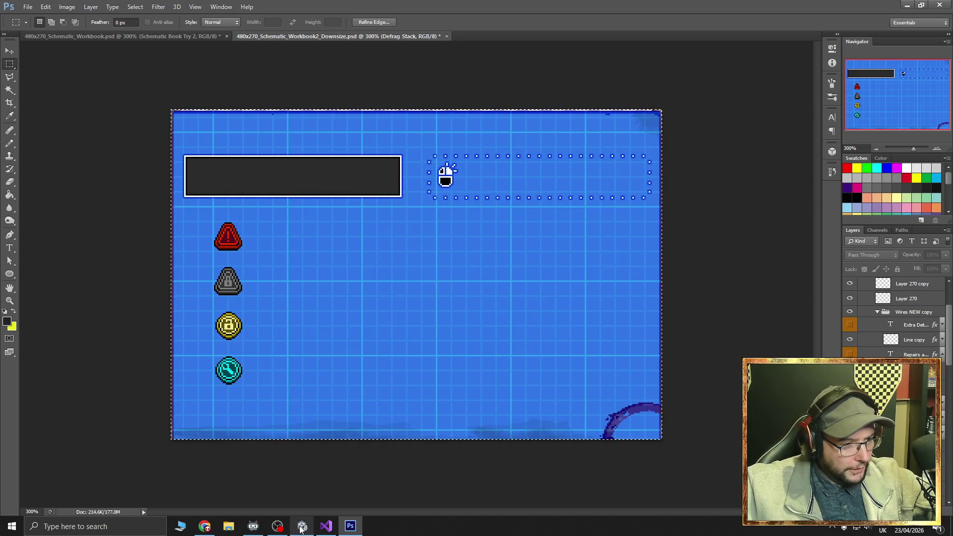
Return to Unity and select the new Schematic_3_CLEAN texture
click(303, 525)
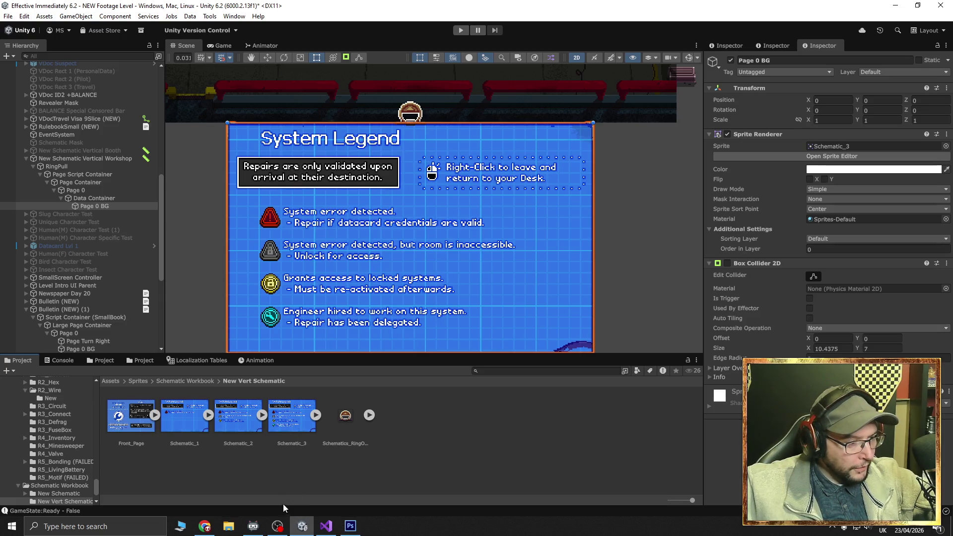
click(228, 526)
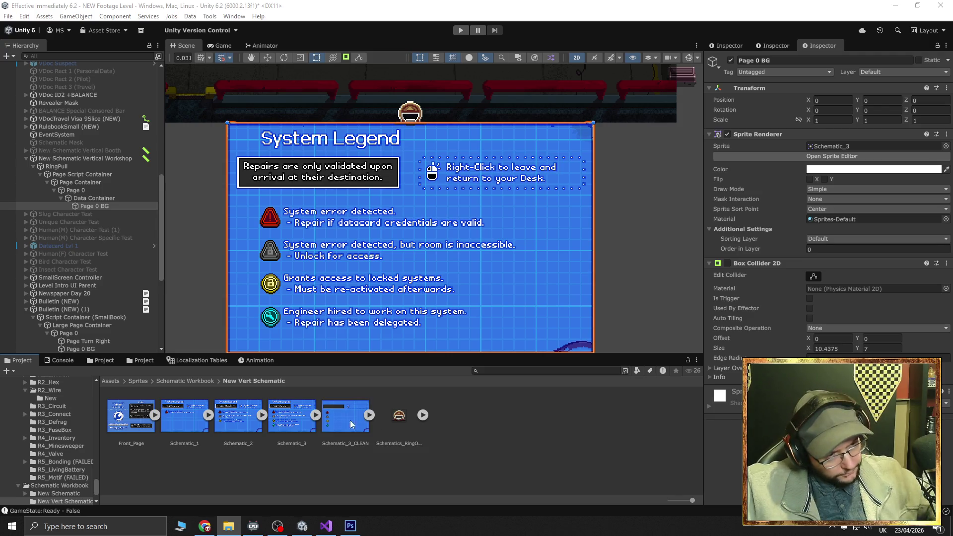
click(344, 418)
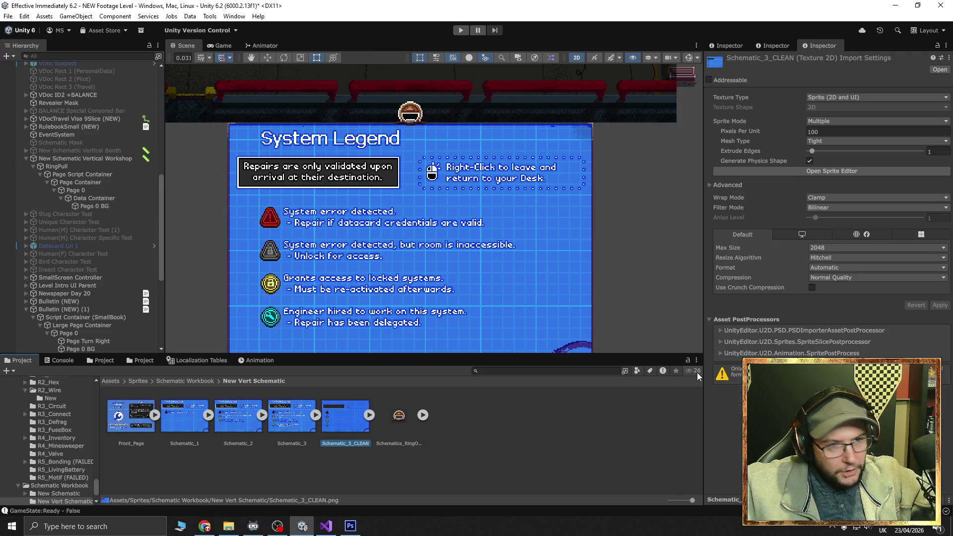
Import it as a Single sprite at 32 PPU, Full Rect, Point filter, no compression, and apply
click(846, 132)
text(32)
click(844, 121)
click(844, 129)
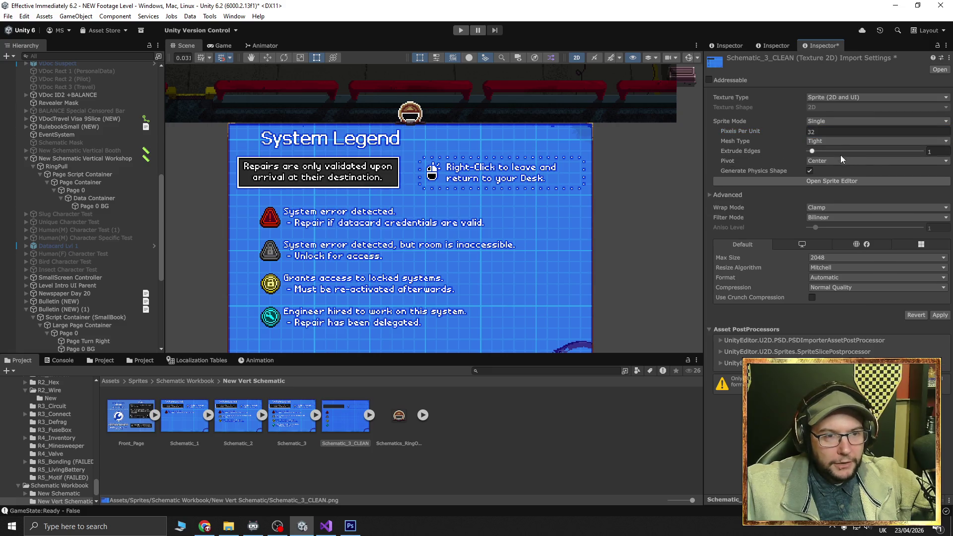
click(844, 141)
click(834, 150)
click(844, 218)
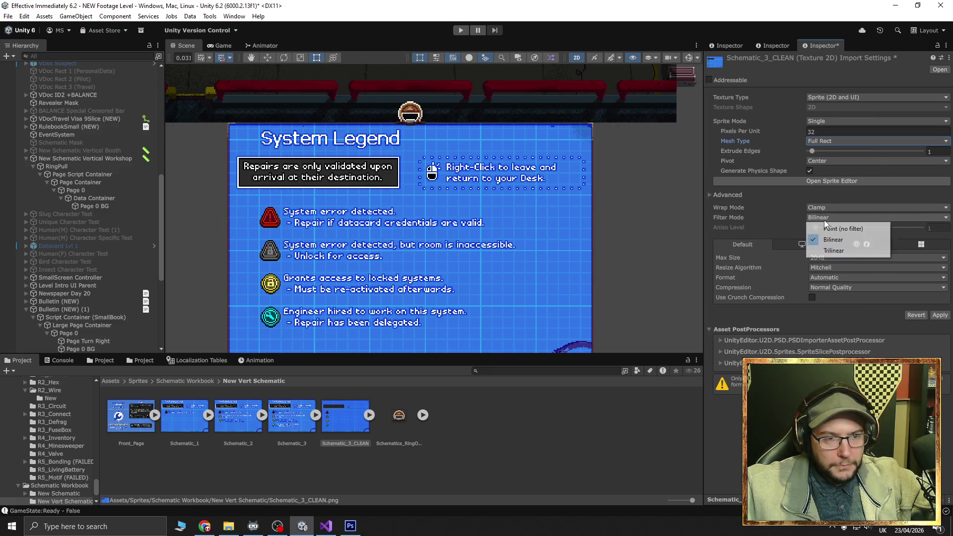
click(839, 227)
click(844, 288)
click(833, 298)
click(940, 305)
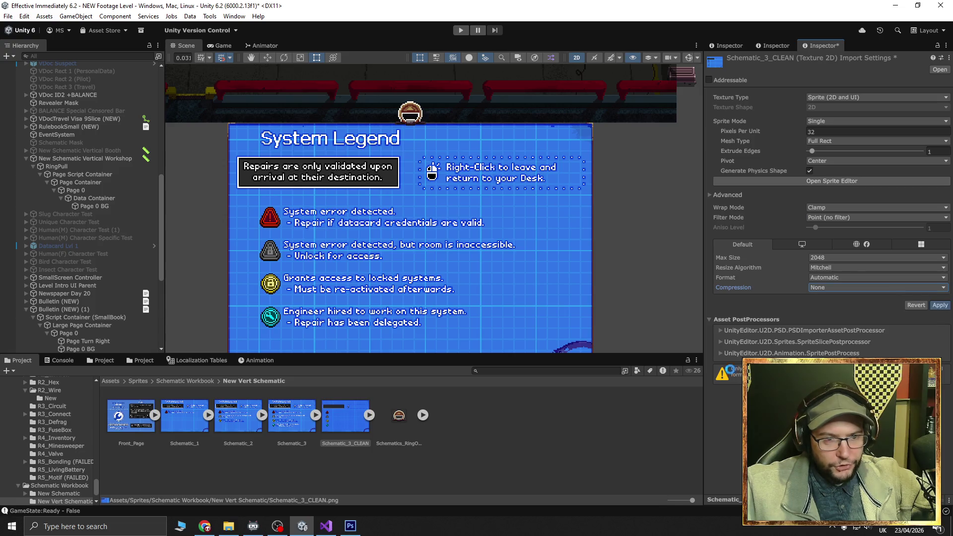
Compare Schematic_3's import settings with Schematic_3_CLEAN, then select Page 0 BG
click(287, 436)
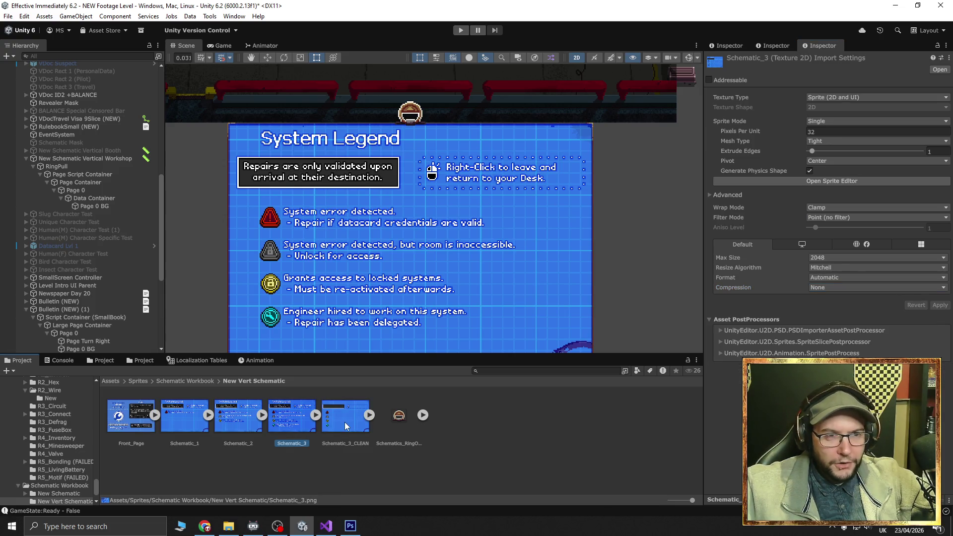
click(344, 422)
key(Left)
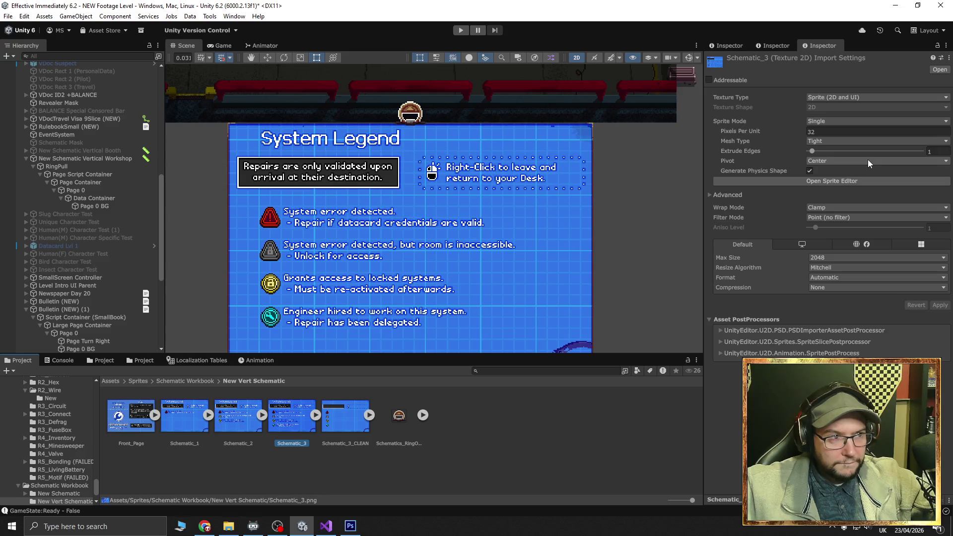
click(95, 206)
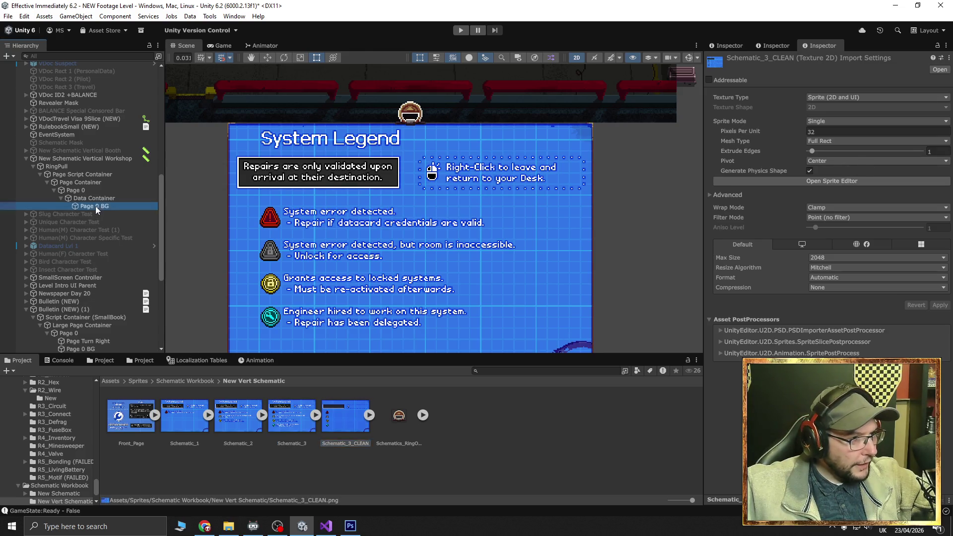
Duplicate Page 0 BG and give the original the Schematic_3_CLEAN sprite
drag(353, 422, 240, 306)
right_click(99, 204)
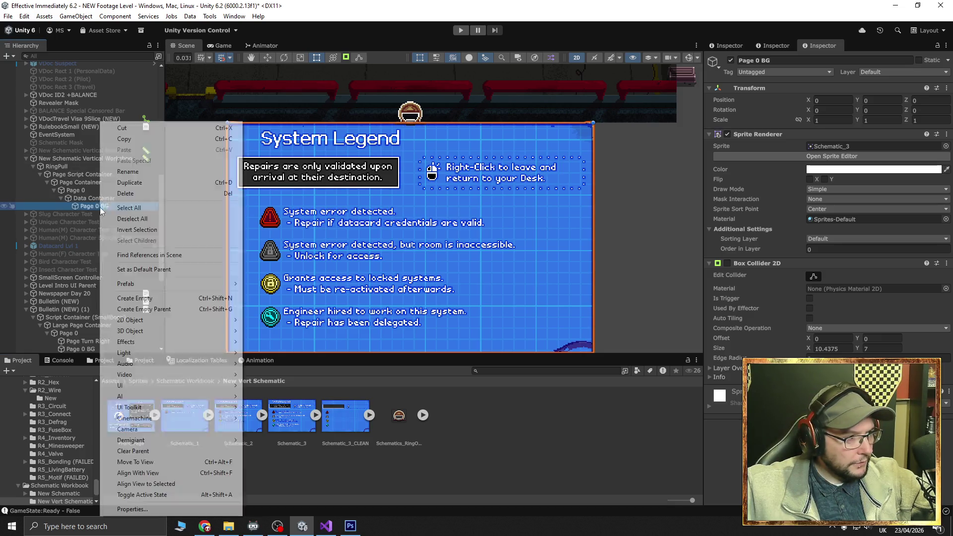
click(131, 182)
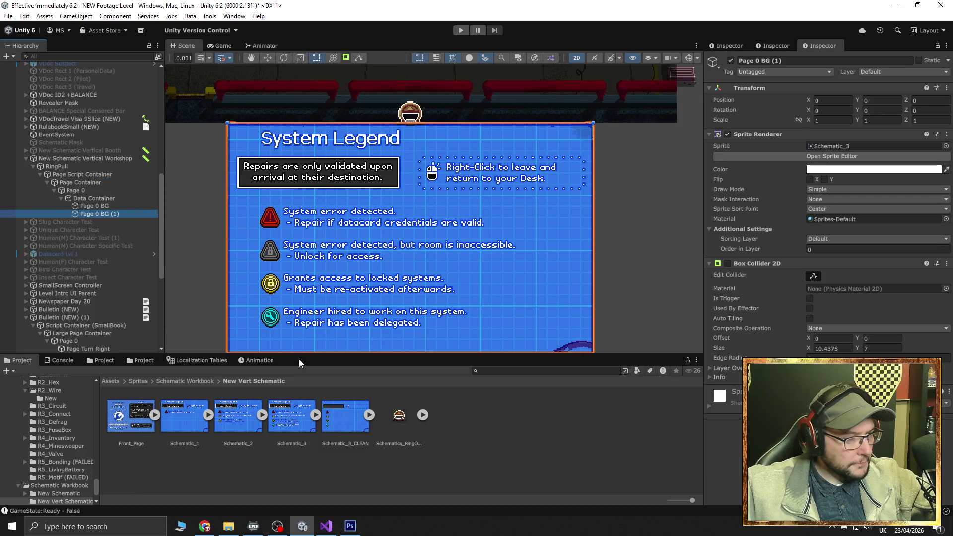
click(108, 206)
mouse_move(346, 422)
mouse_down()
mouse_move(489, 333)
mouse_move(834, 148)
mouse_up()
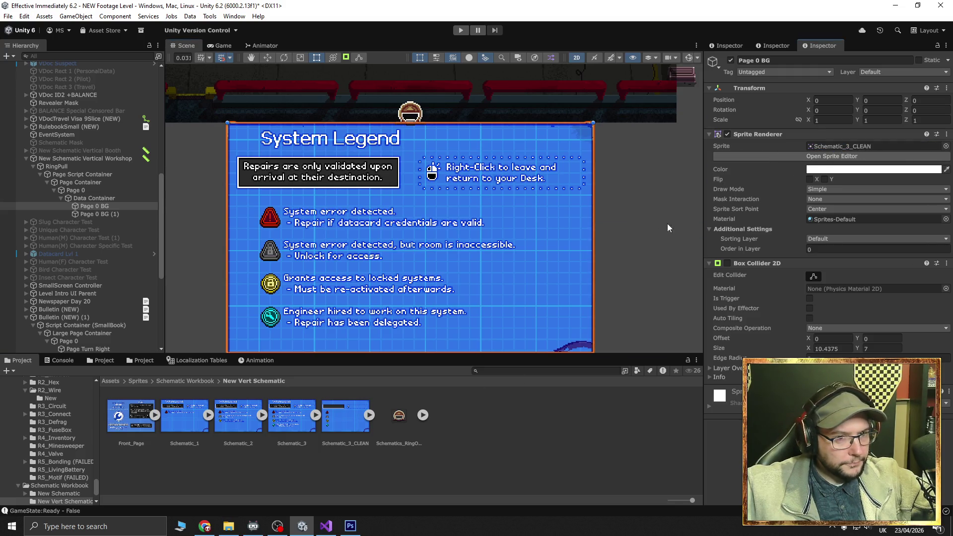
Toggle the duplicate Page 0 BG (1) off and on to compare the backgrounds
click(112, 214)
click(730, 60)
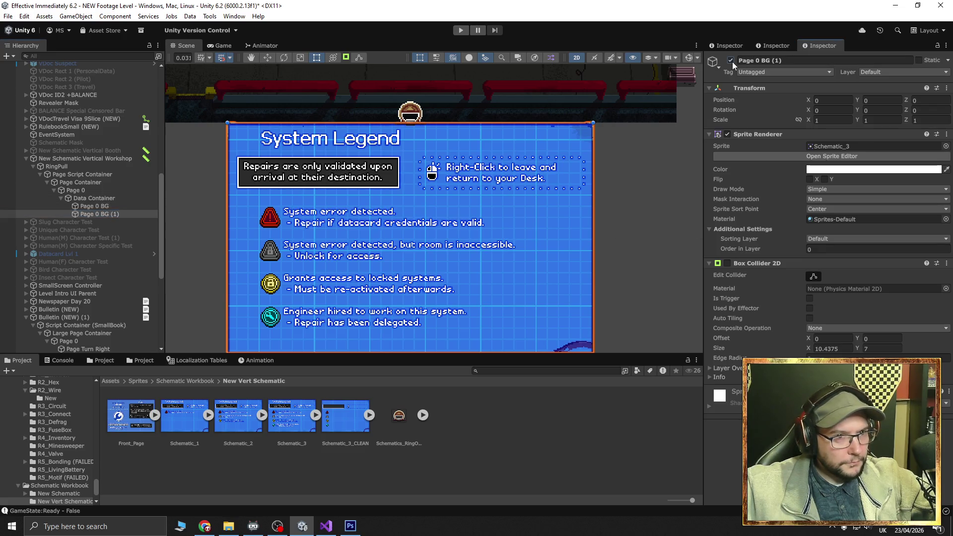
click(730, 60)
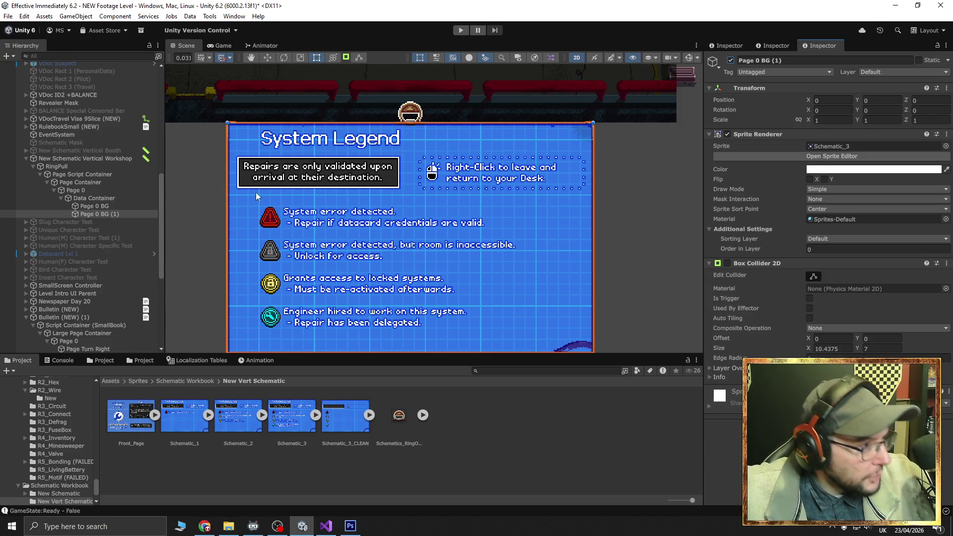
scroll(383, 198, down, 3)
Copy the bulletin's Text Left object
mouse_move(683, 181)
mouse_down()
mouse_move(444, 246)
mouse_move(400, 193)
mouse_up()
scroll(401, 194, up, 4)
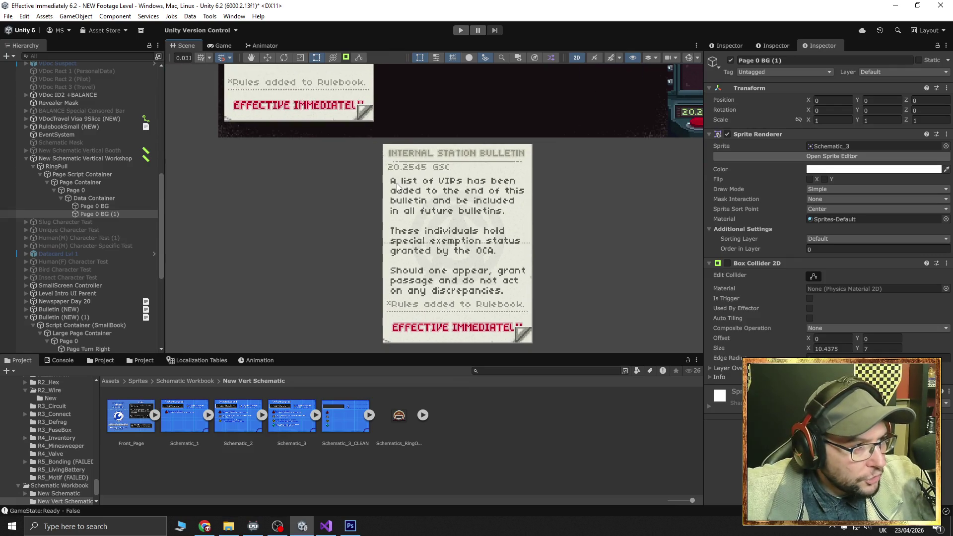
click(396, 185)
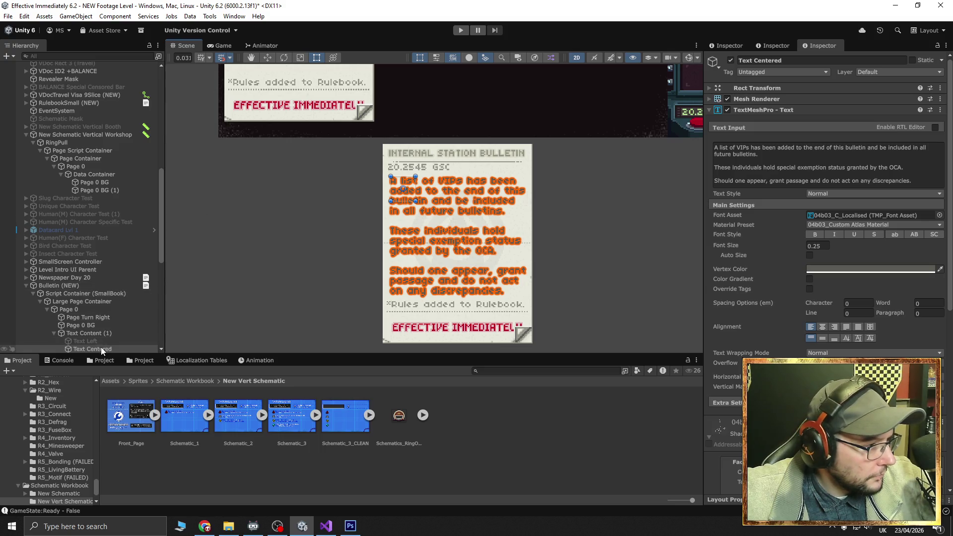
right_click(100, 350)
click(95, 342)
right_click(94, 341)
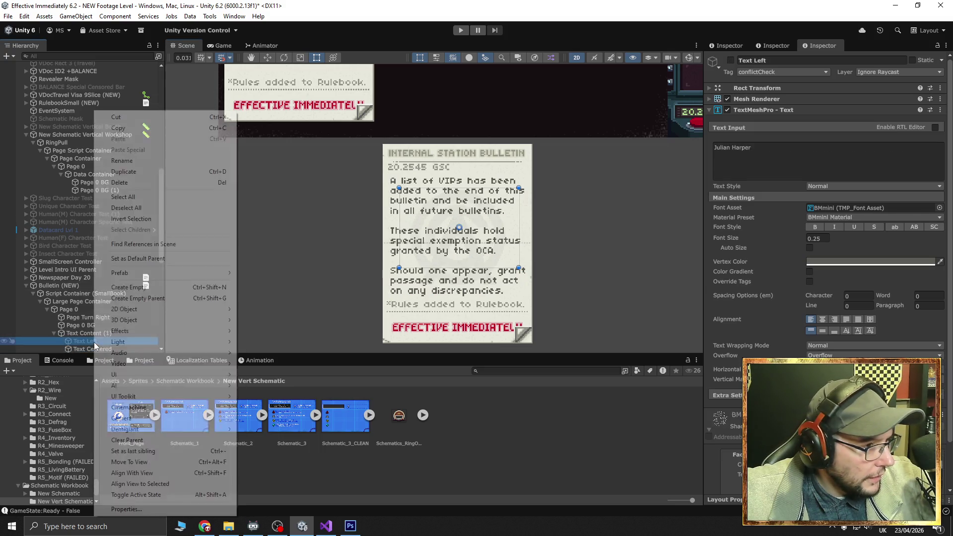
click(120, 128)
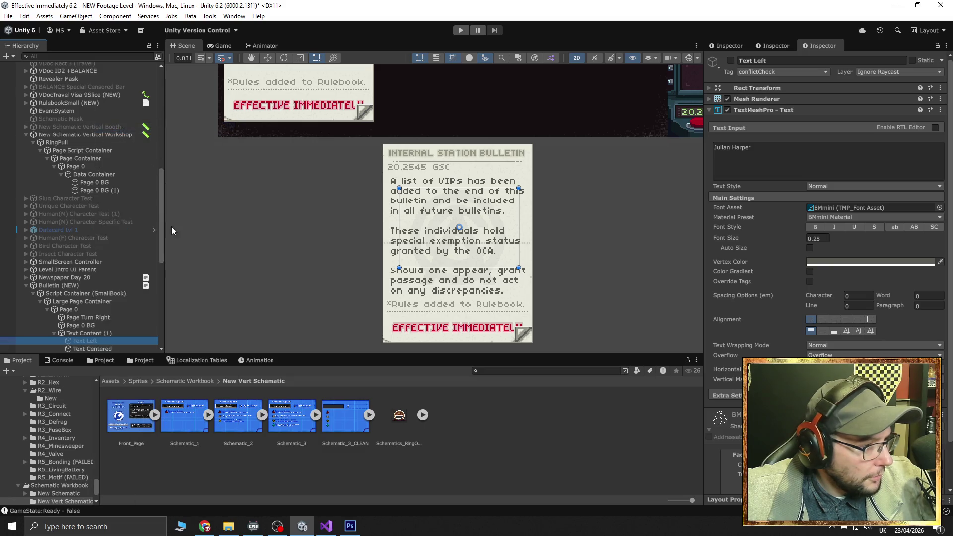
Paste Text Left as a child of Page 0 BG and make it active
click(96, 181)
right_click(96, 181)
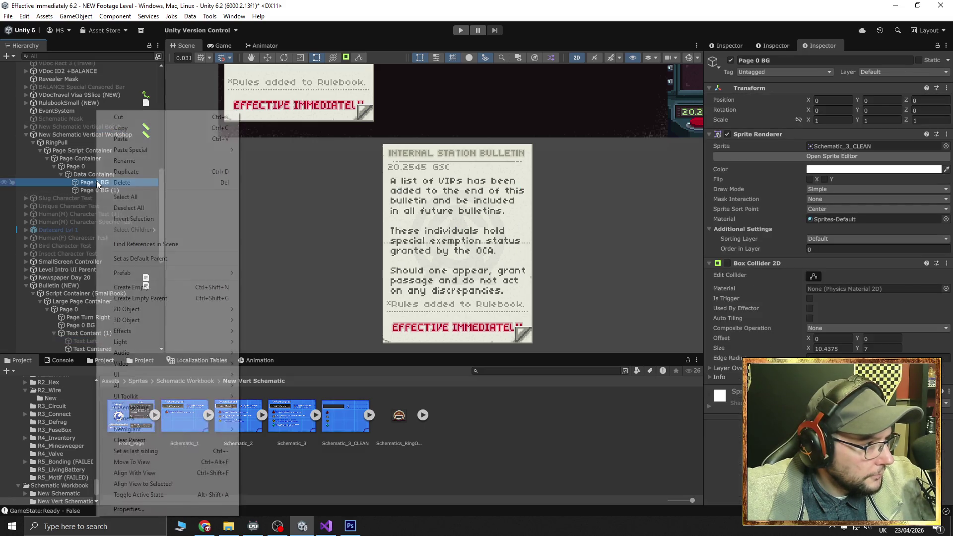
click(128, 139)
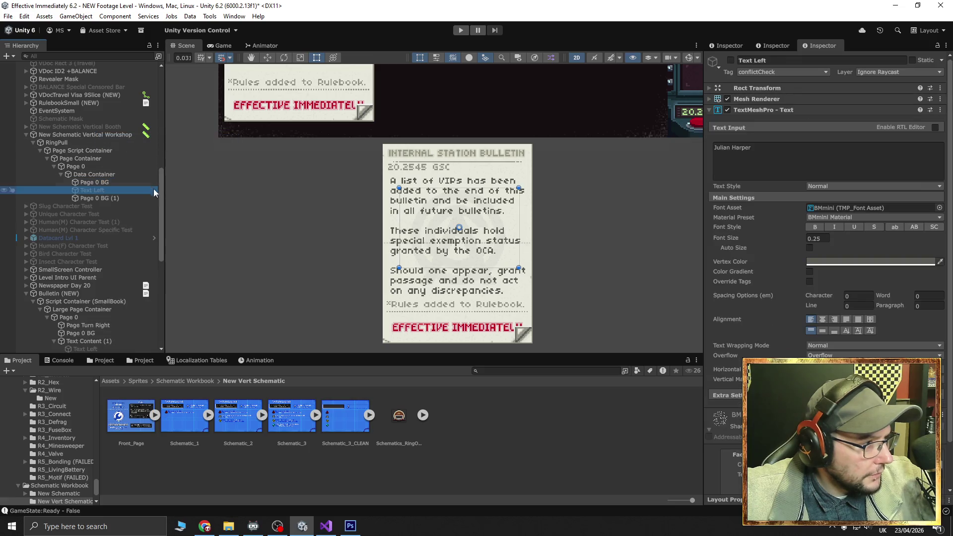
drag(92, 189, 93, 183)
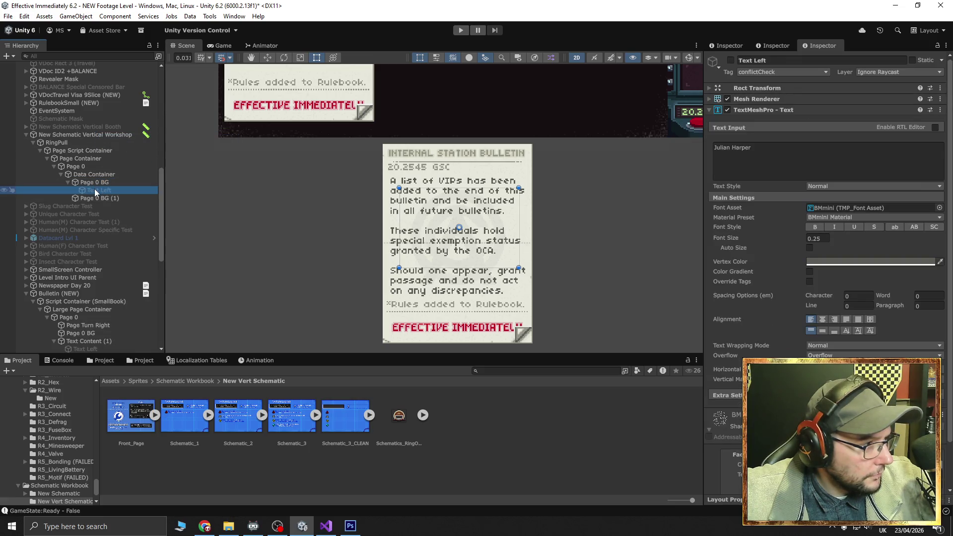
click(730, 60)
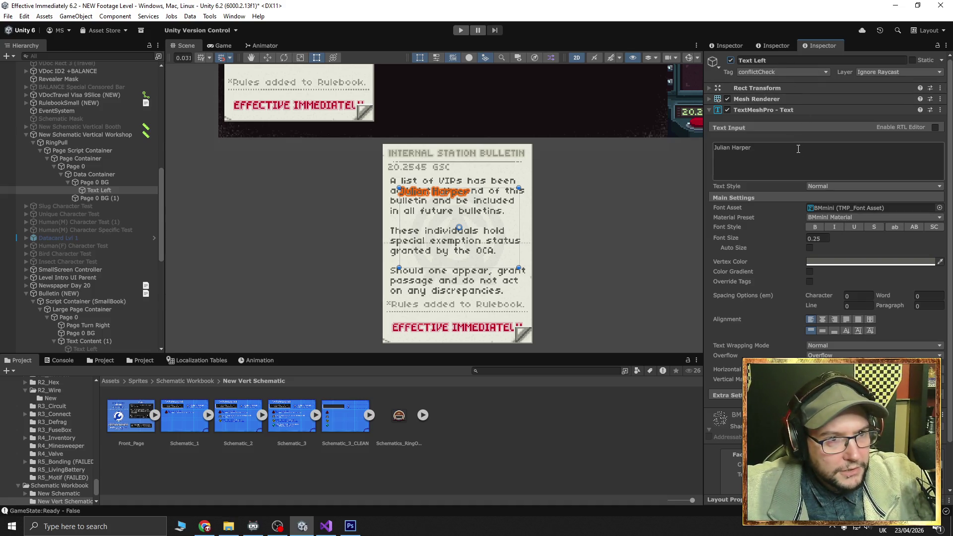
Set Text Left's tag to Untagged and its layer to Default
click(709, 97)
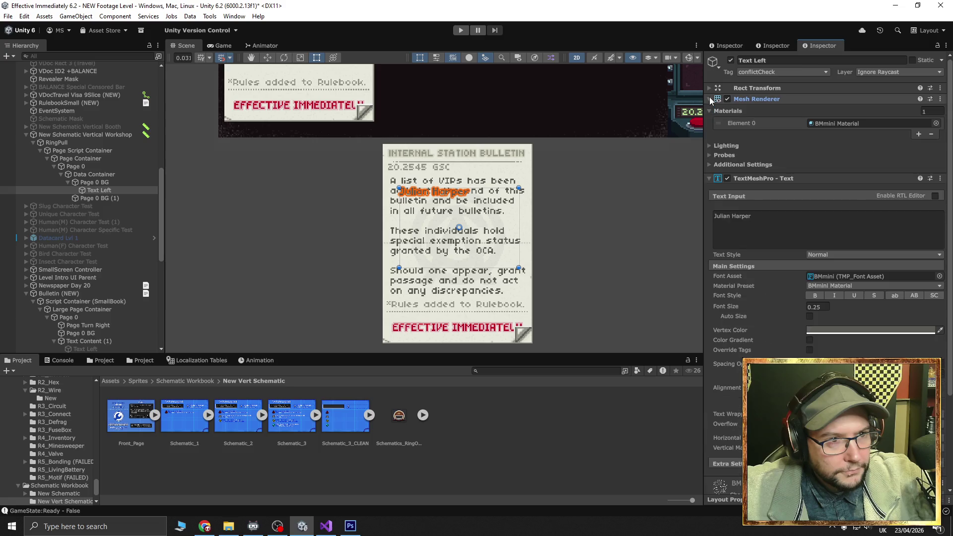
click(710, 97)
click(762, 73)
click(764, 5)
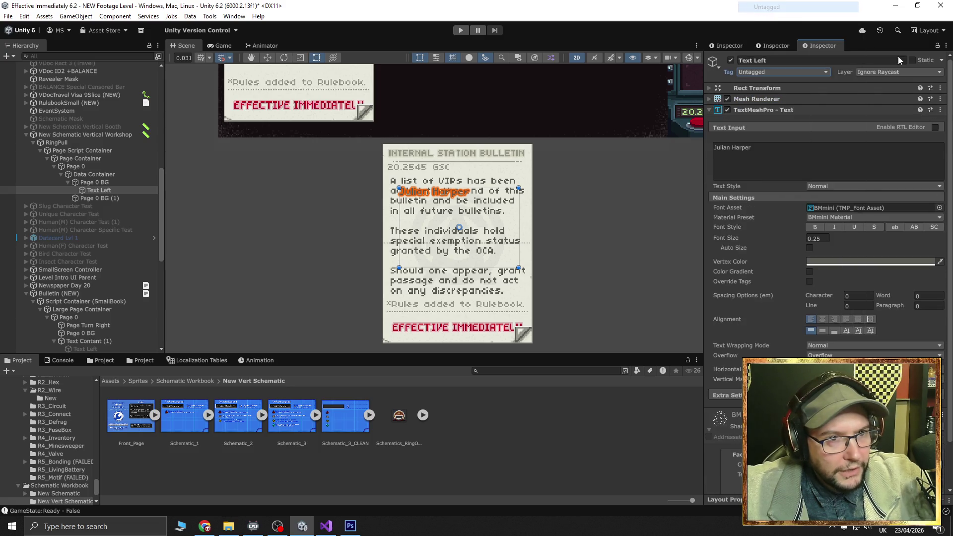
click(886, 75)
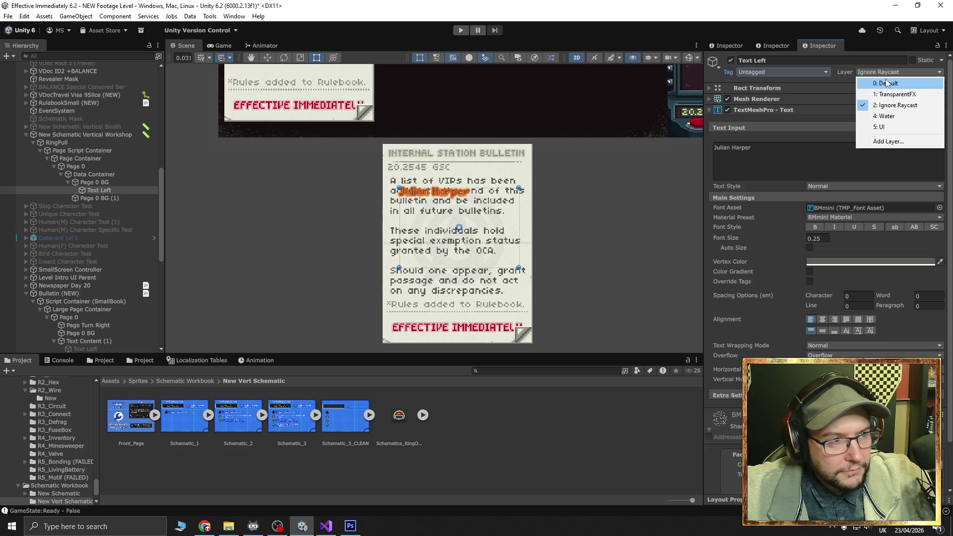
click(887, 83)
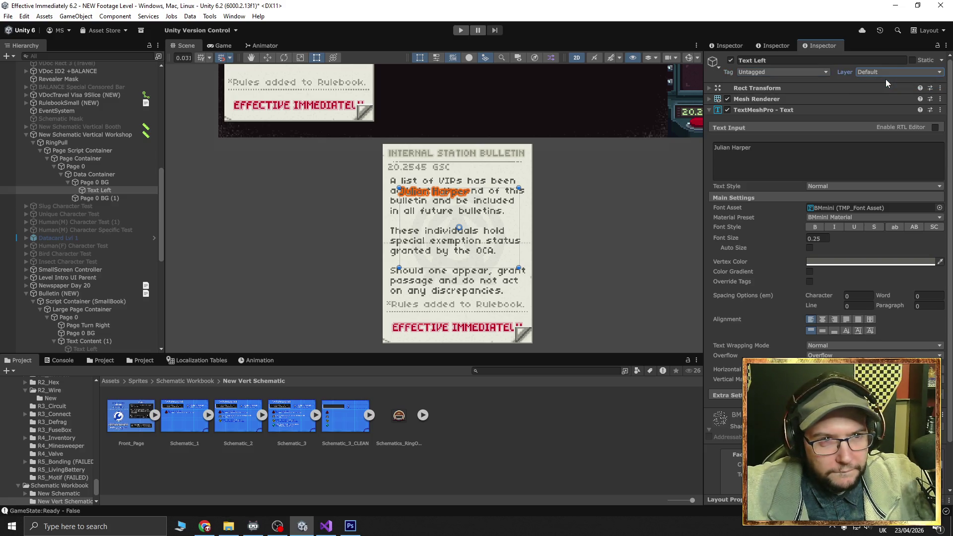
click(710, 100)
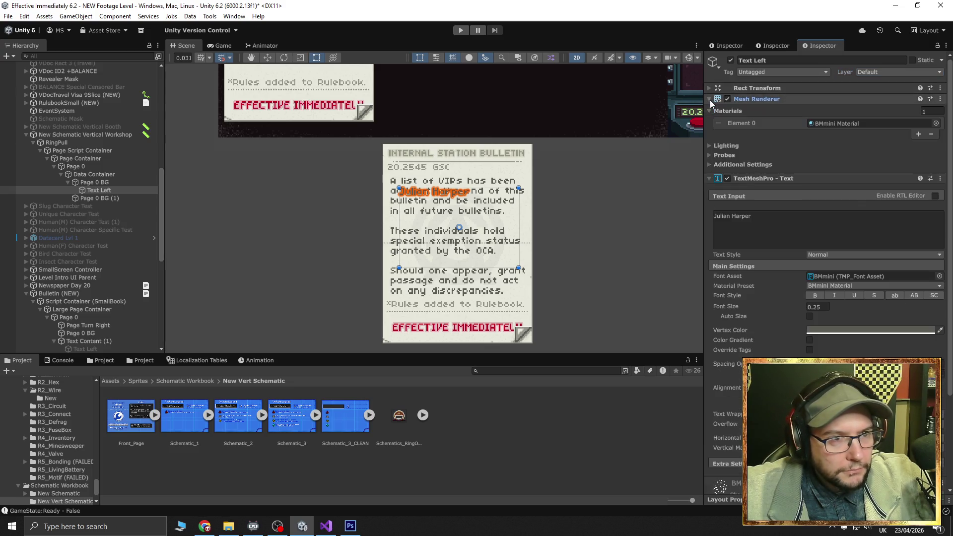
click(709, 100)
click(707, 88)
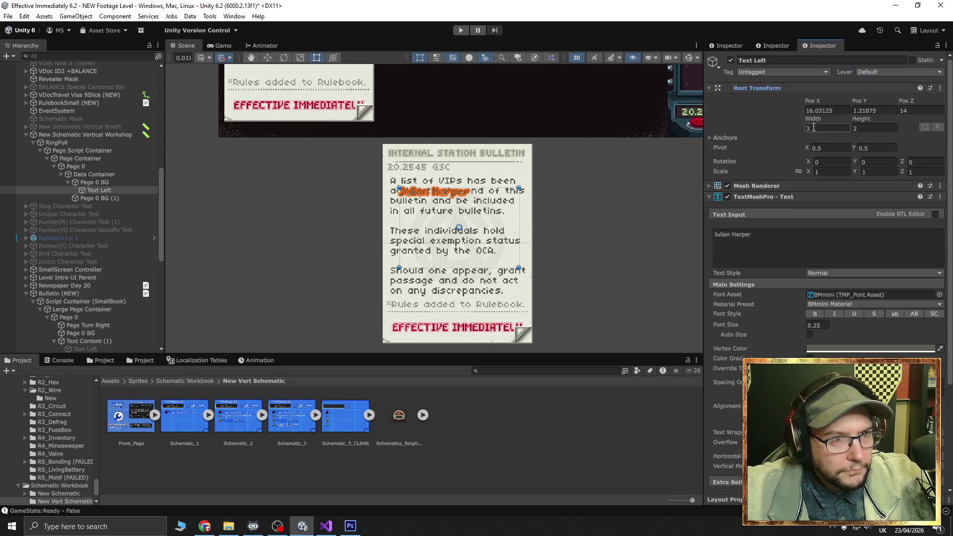
Reset the text's position to X 0, Y 0 and move it onto the first legend line
click(826, 110)
text(0)
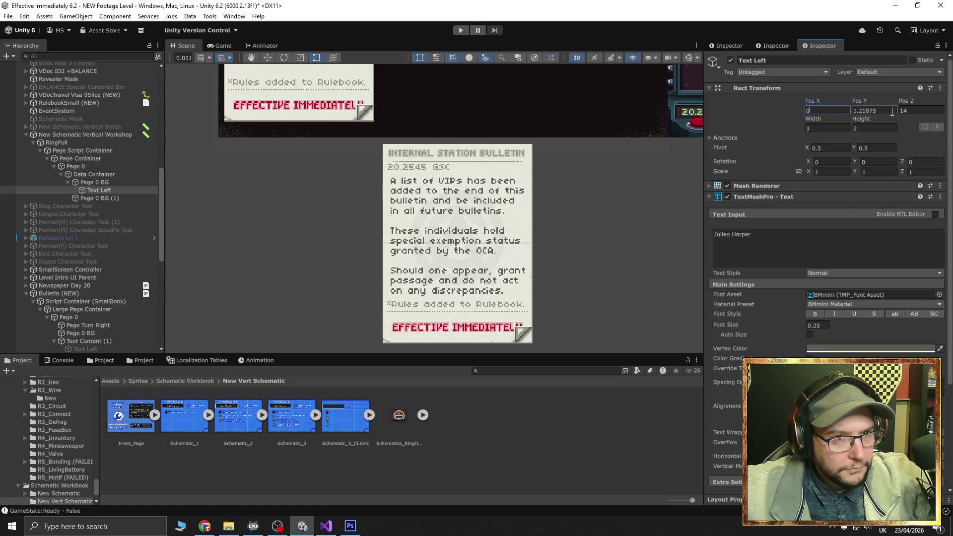
key(Tab)
text(0)
key(Return)
key(f)
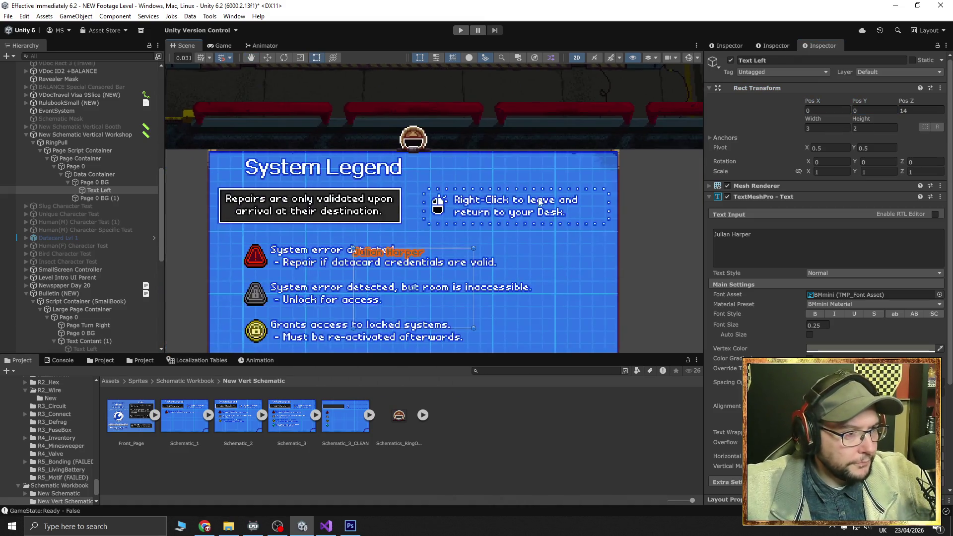
key(w)
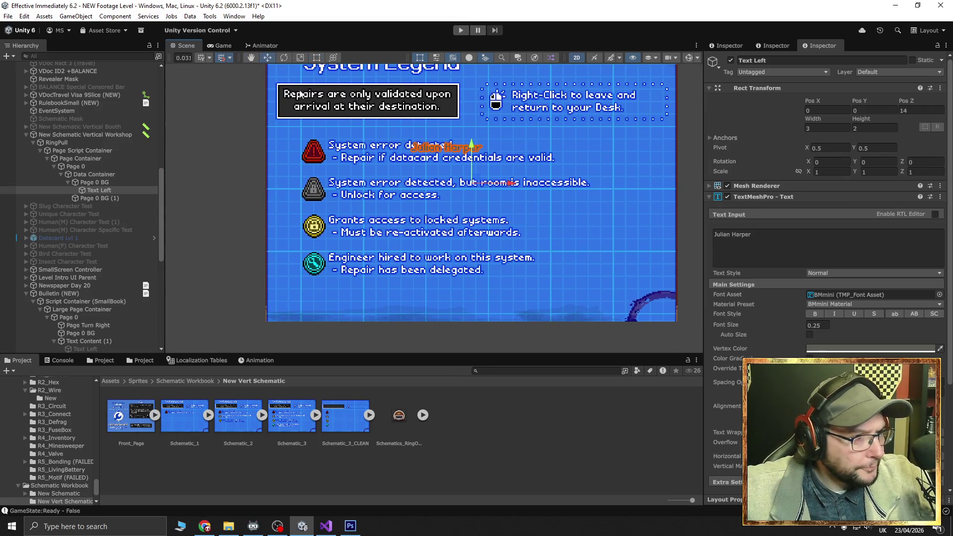
drag(508, 187, 427, 185)
Change the text to 'System error detected.' and widen its box to 7
click(801, 234)
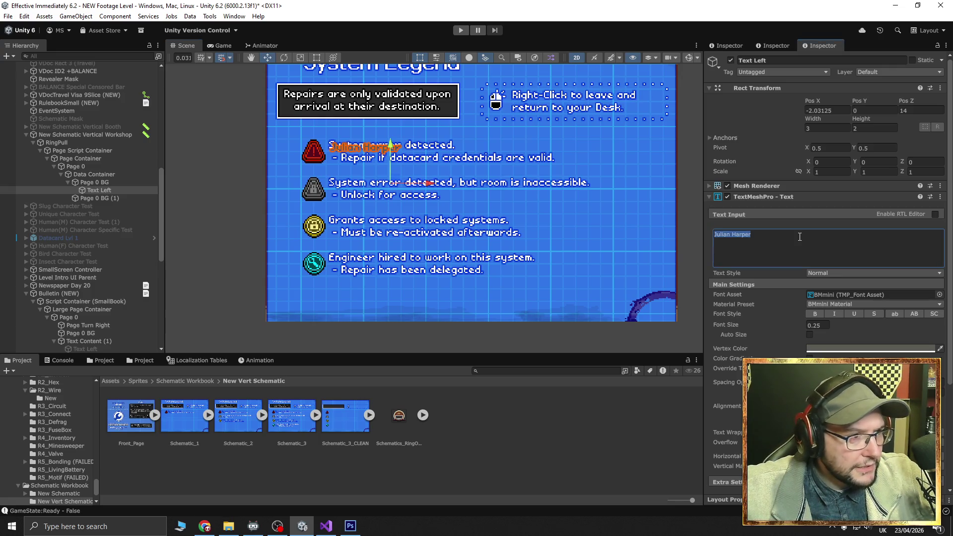
text(System erro)
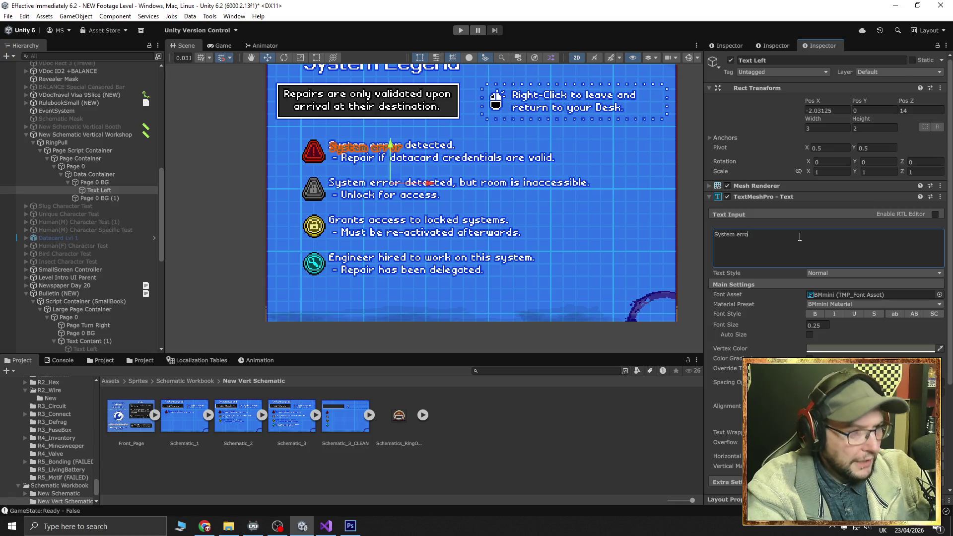
text(r detected.)
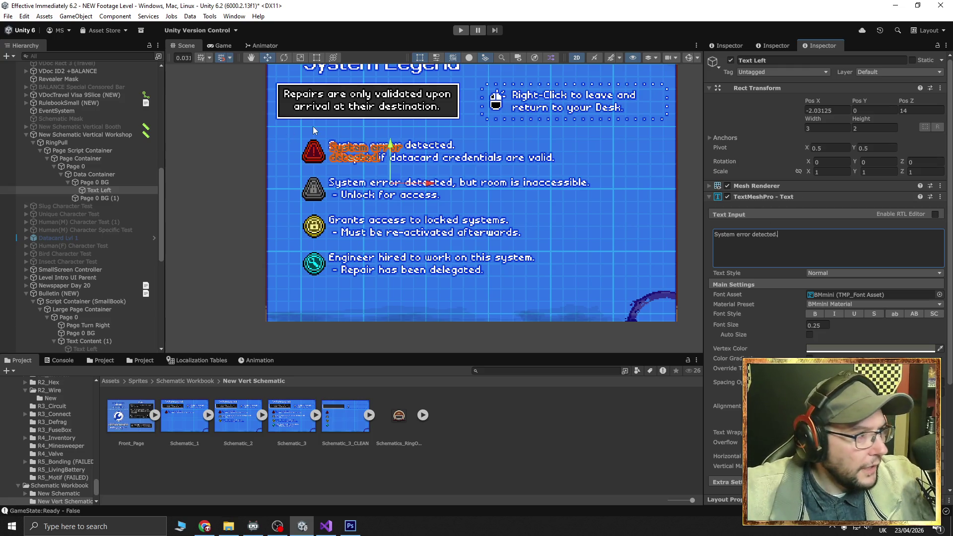
scroll(306, 78, up, 5)
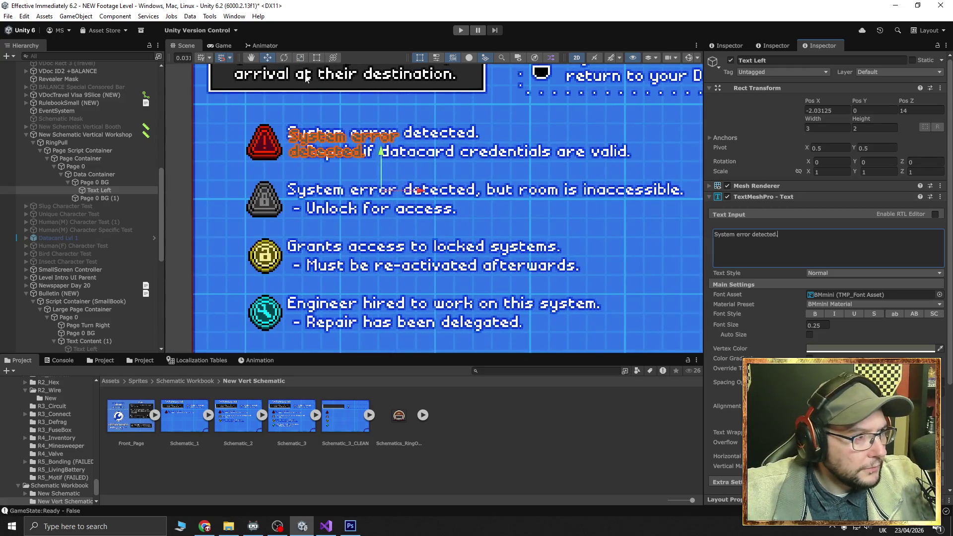
key(t)
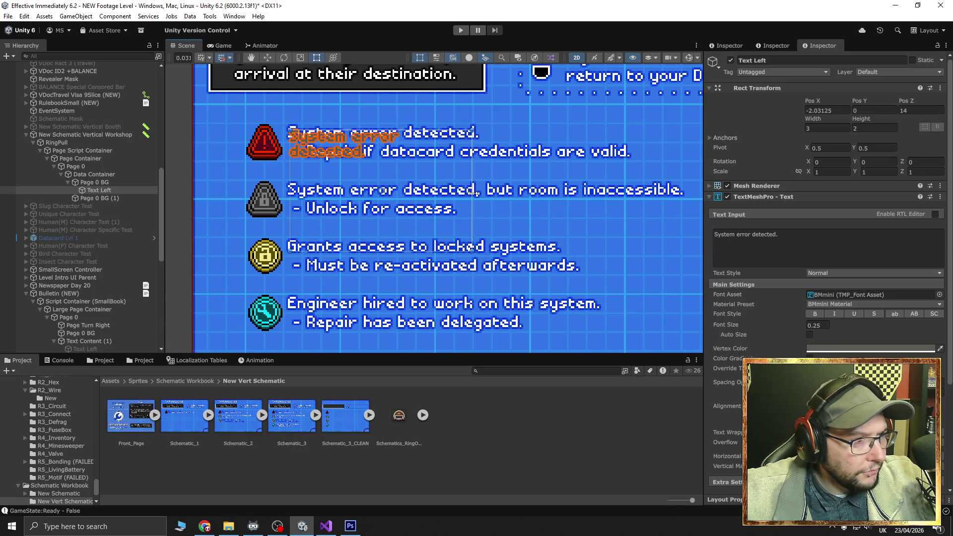
drag(474, 193, 716, 181)
click(267, 58)
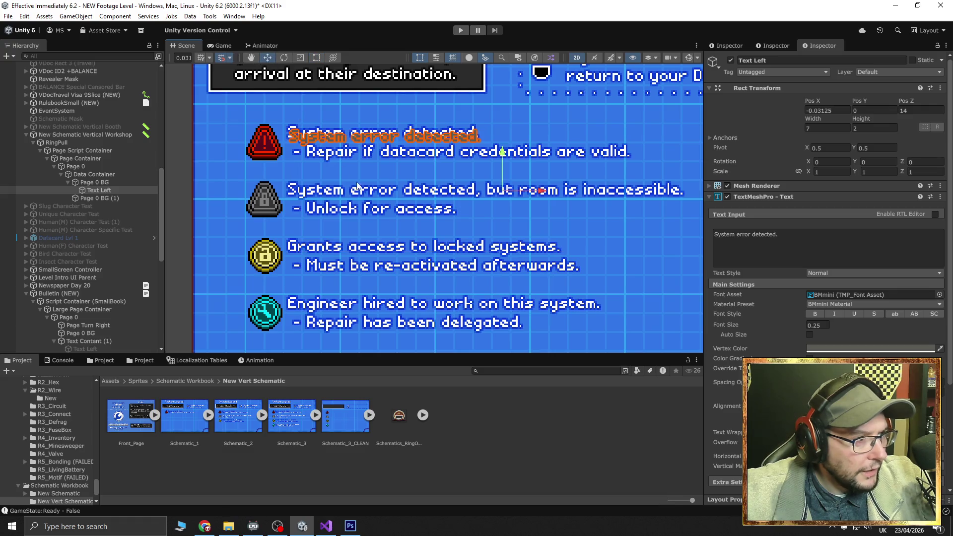
drag(507, 192, 508, 188)
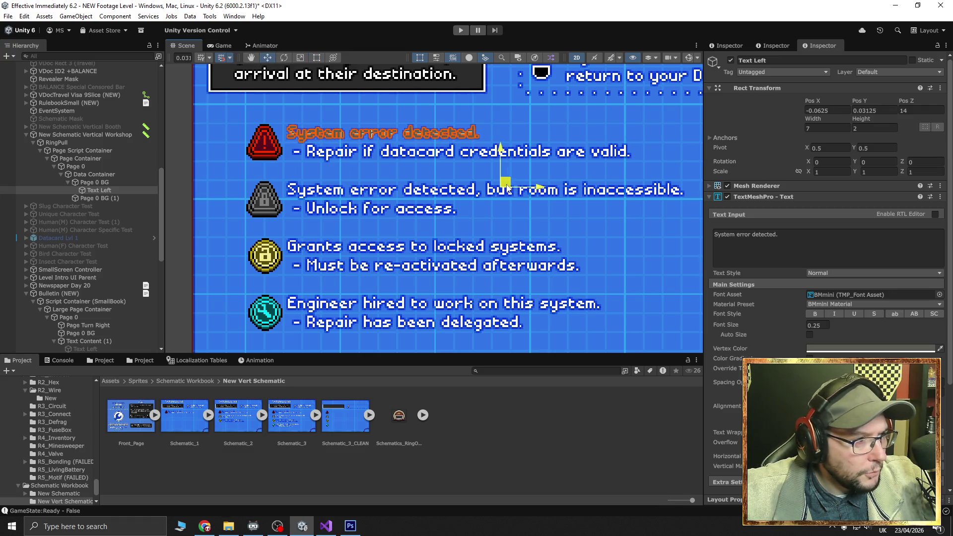
scroll(298, 198, up, 2)
click(223, 202)
scroll(327, 176, up, 6)
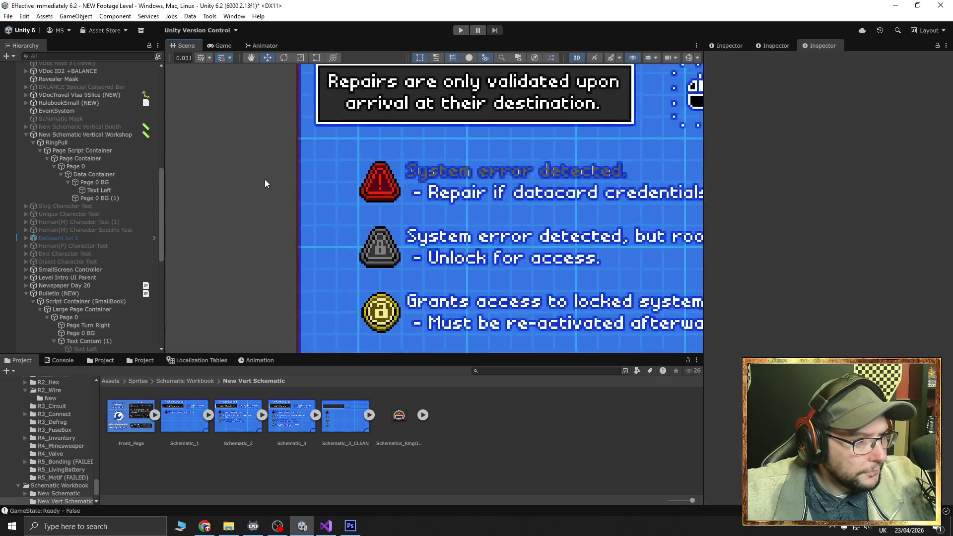
Select Text Left and snap it to the grid on the Y axis
scroll(328, 176, down, 3)
scroll(342, 192, up, 6)
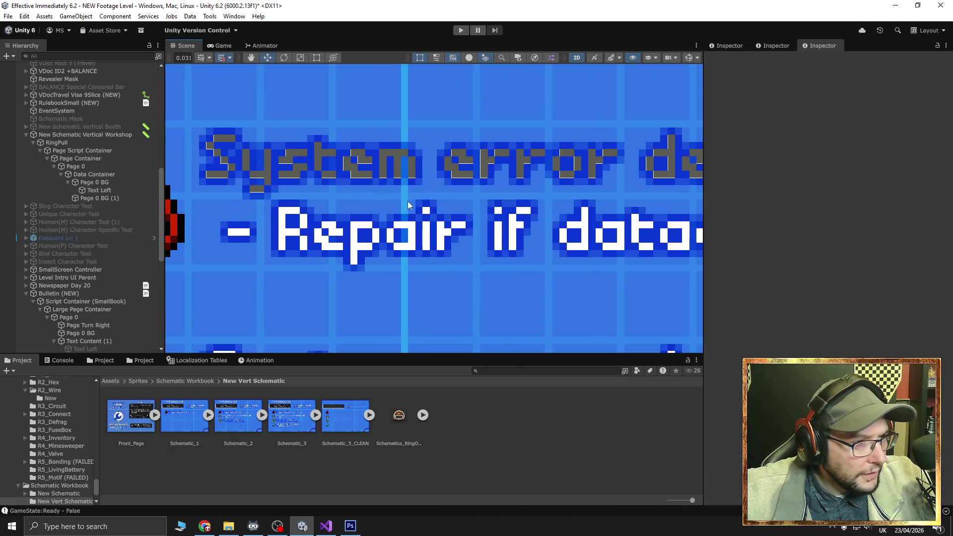
click(94, 191)
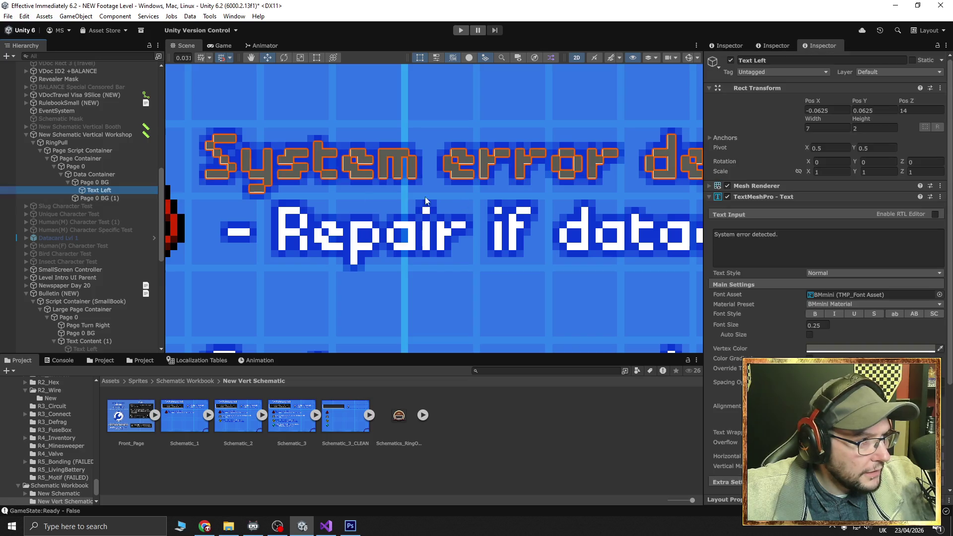
click(209, 59)
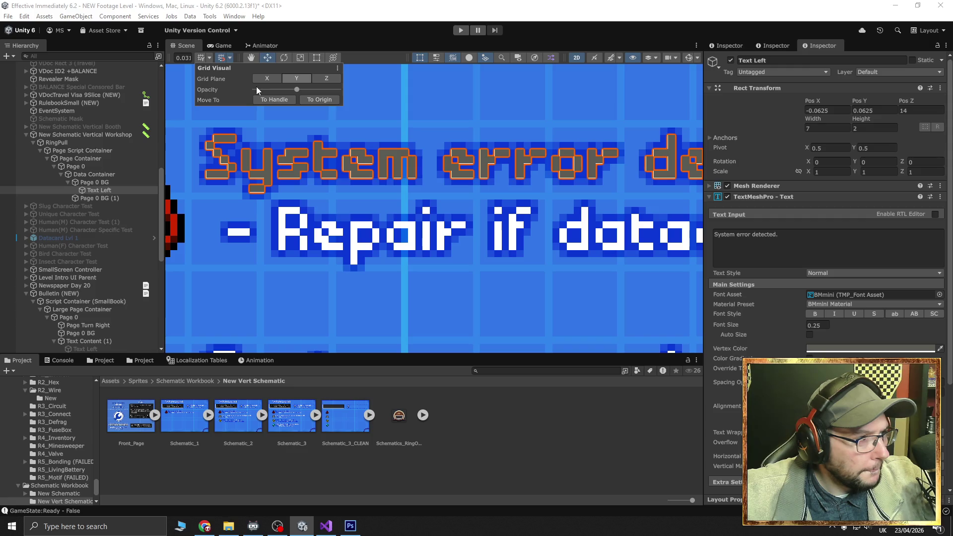
click(230, 58)
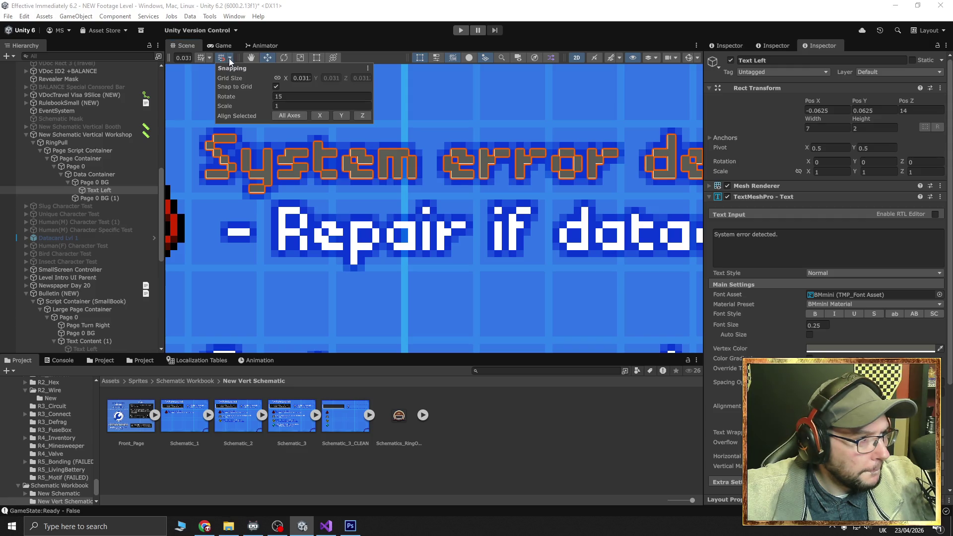
click(341, 116)
click(305, 31)
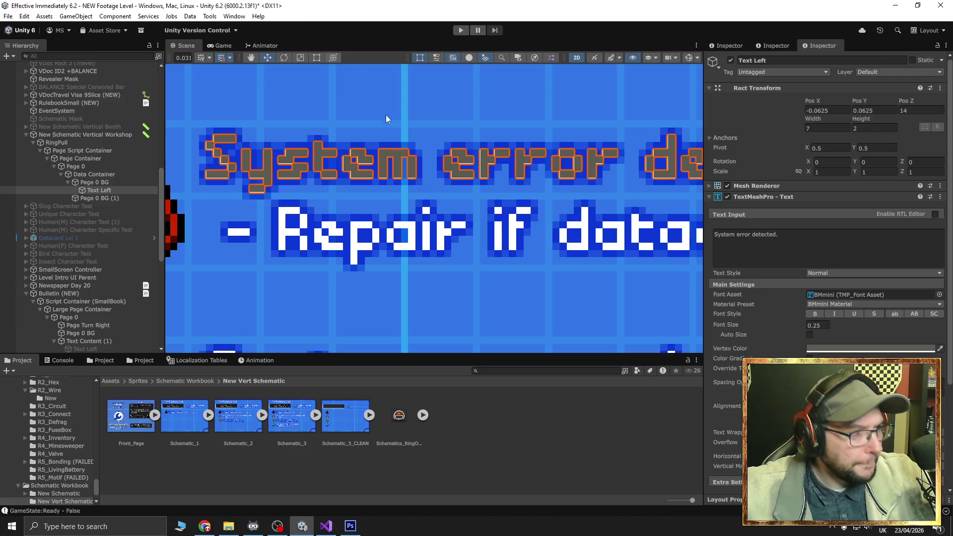
Make the label's vertex colour white
scroll(577, 241, down, 10)
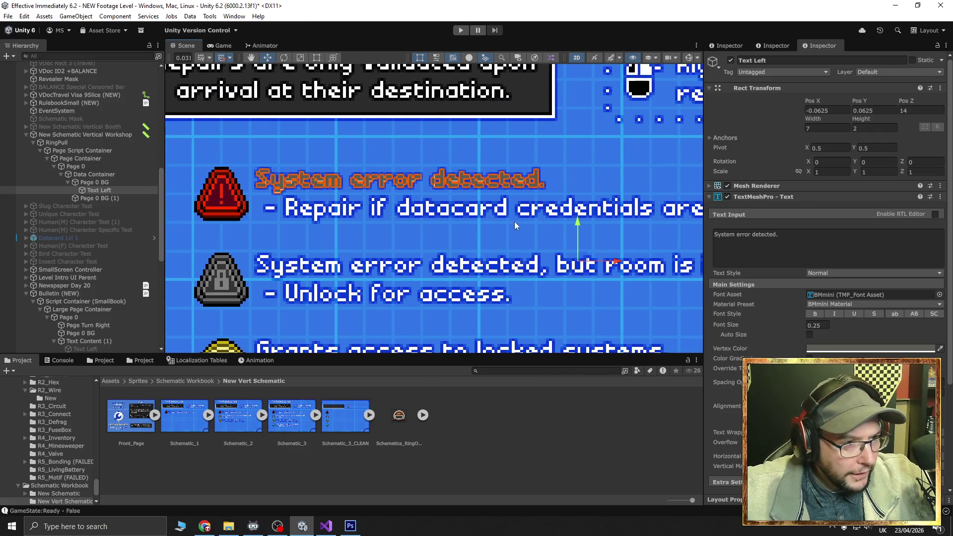
click(940, 349)
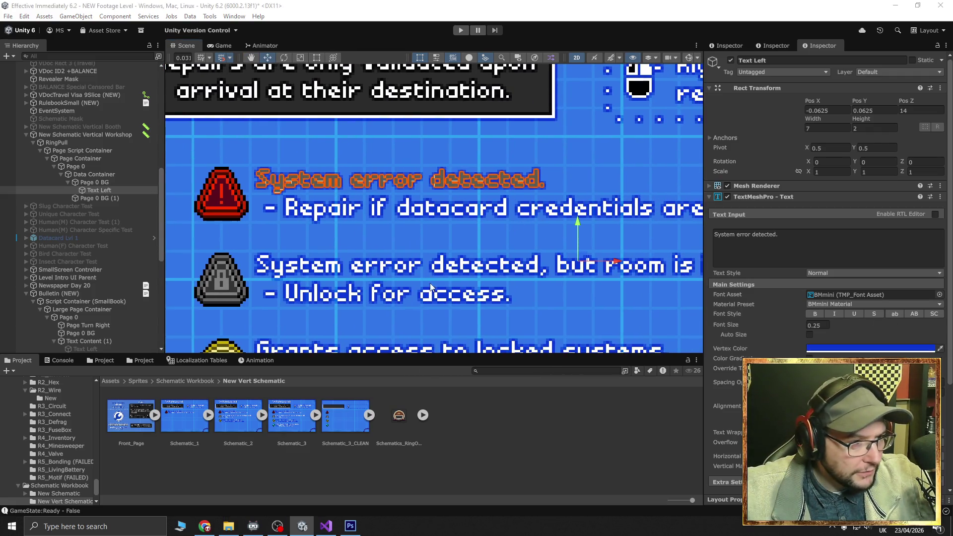
click(388, 269)
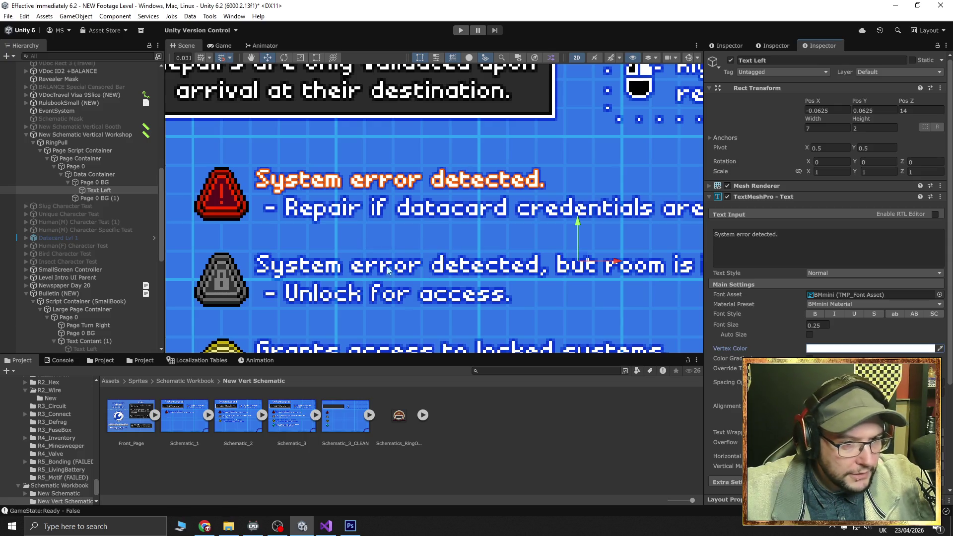
click(862, 350)
click(865, 321)
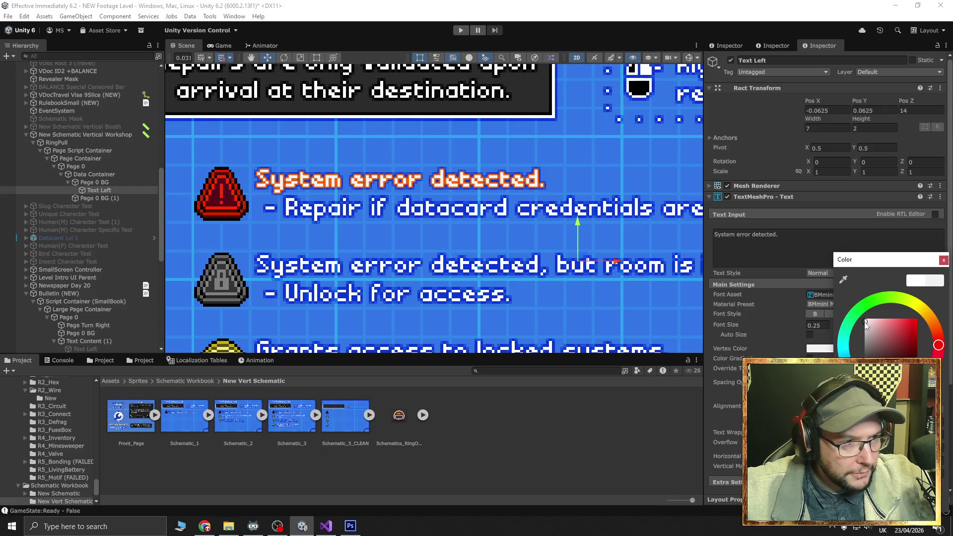
click(943, 261)
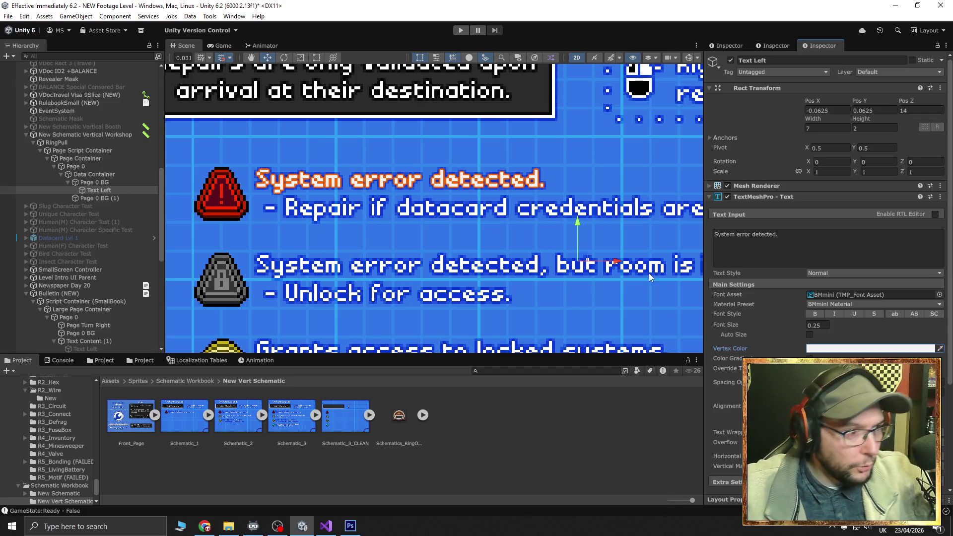
Switch the label's font asset to BMmini_Custom SDF
click(939, 294)
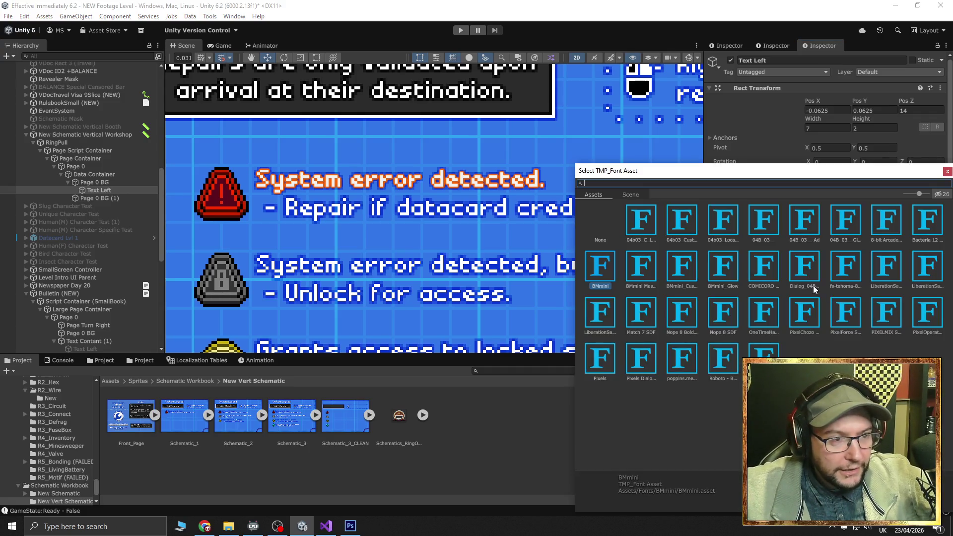
double_click(684, 268)
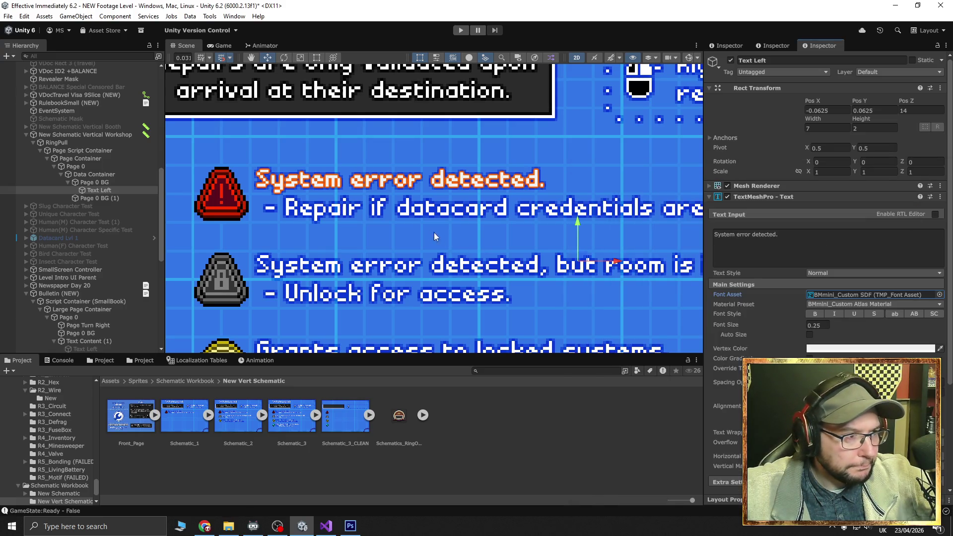
key(Left)
key(Left)
key(Left)
click(212, 255)
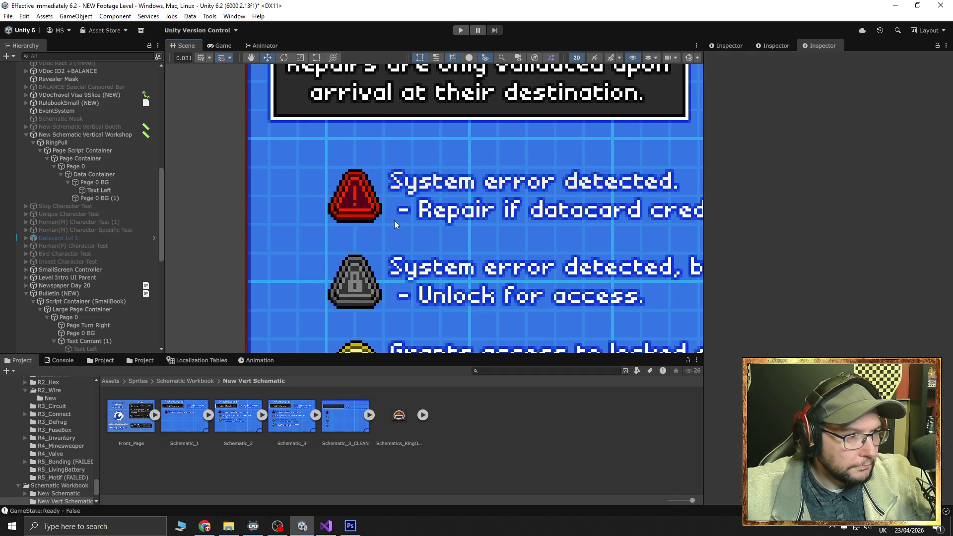
drag(395, 221, 303, 219)
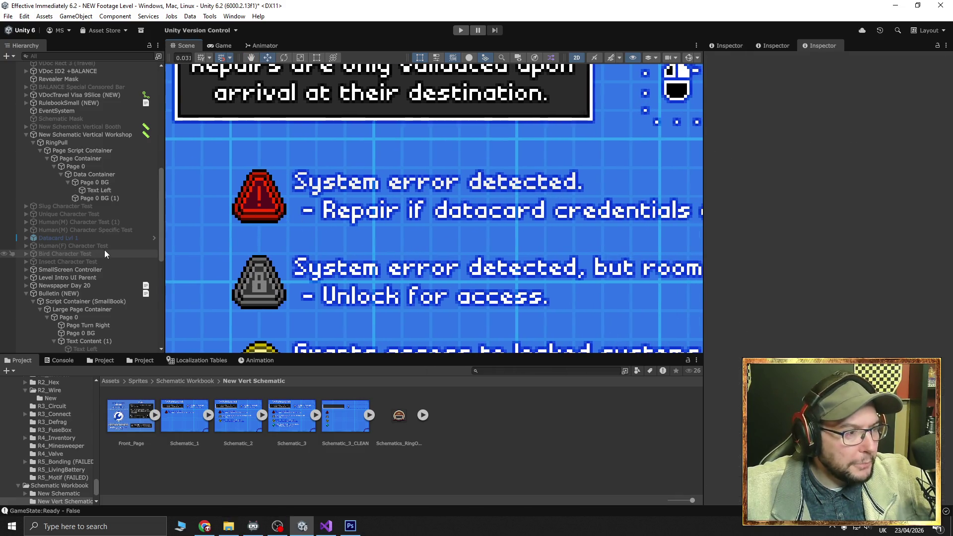
click(96, 198)
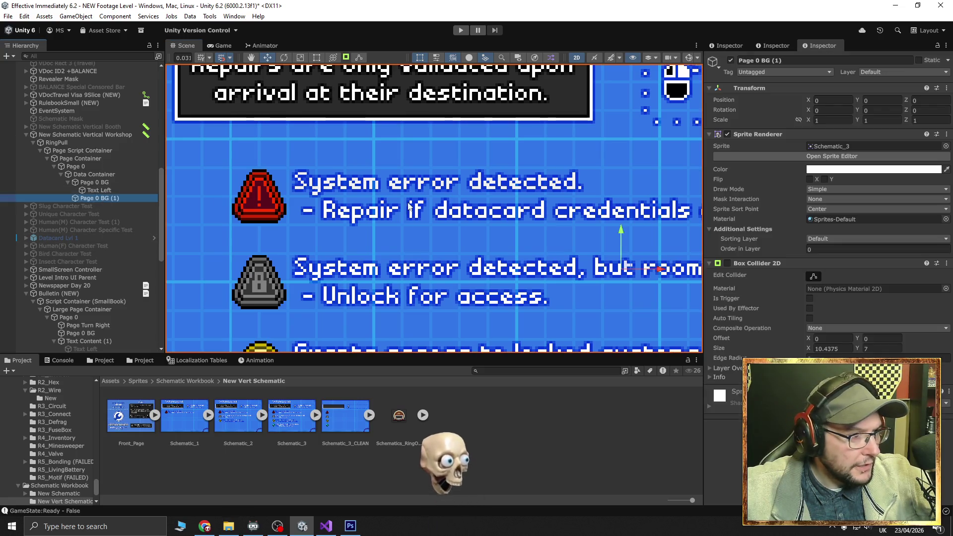
Deactivate the Page 0 BG (1) background so the label stands alone
click(730, 63)
scroll(503, 207, down, 3)
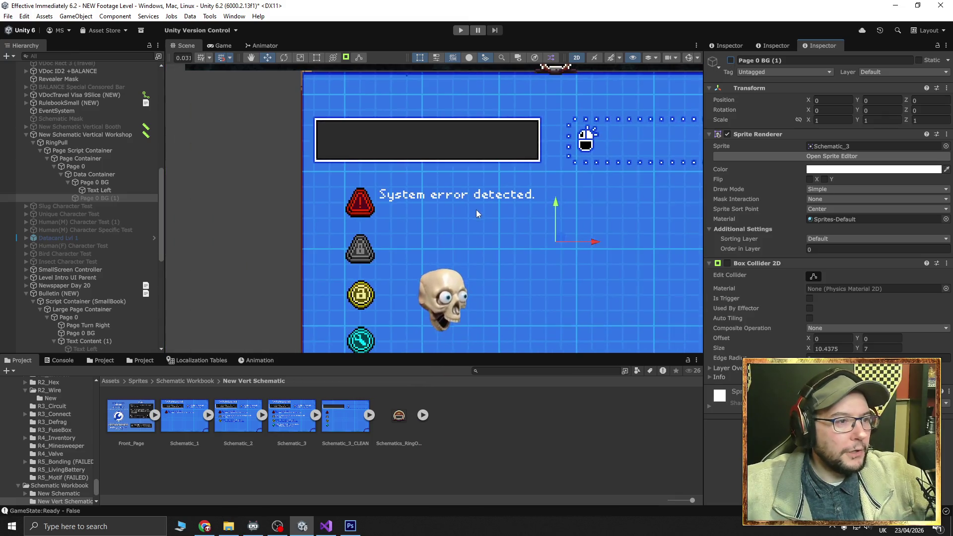
drag(476, 209, 437, 207)
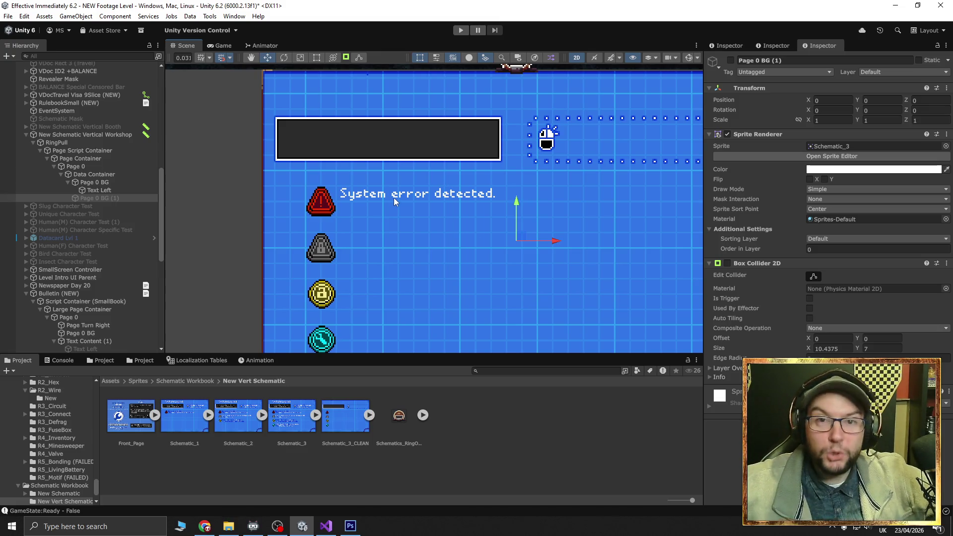
Change Text Left's font asset to BMmini_Glow
click(98, 189)
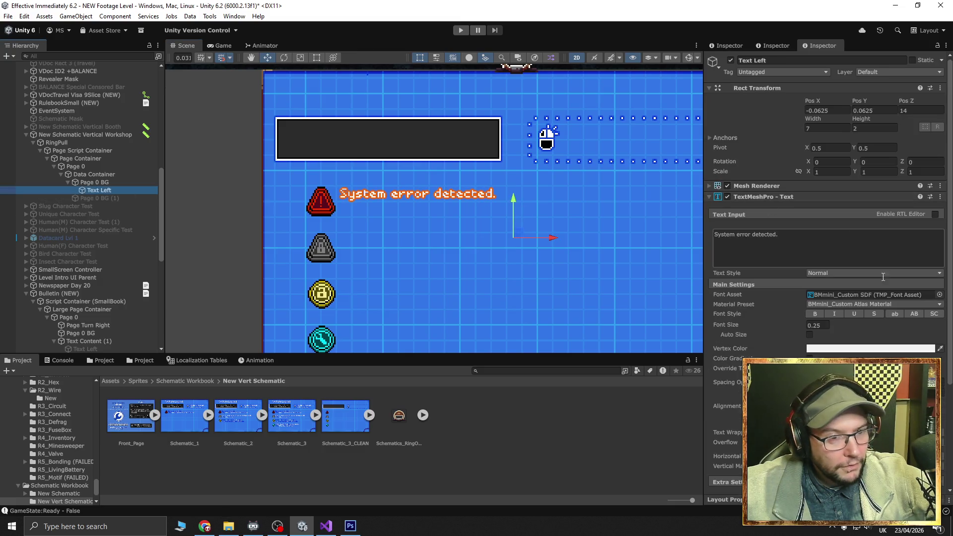
click(940, 295)
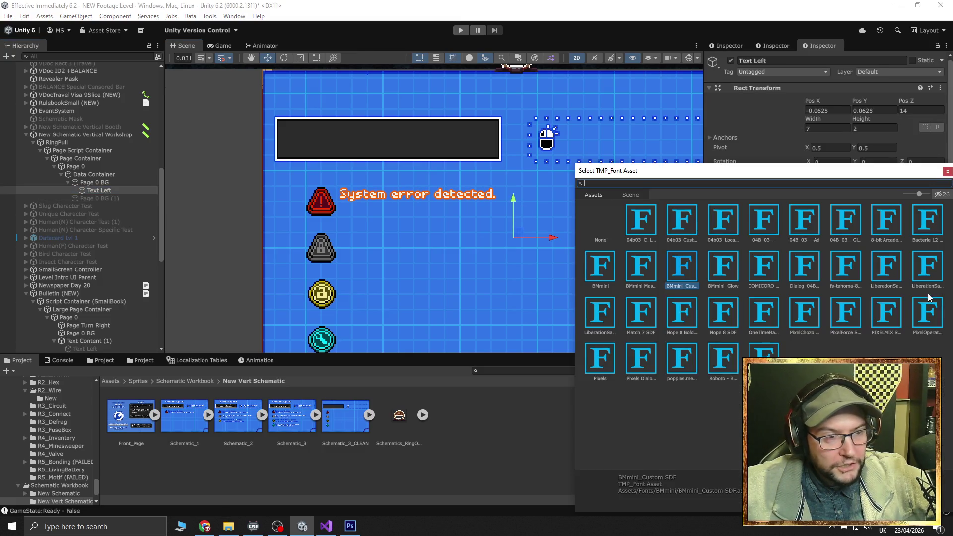
click(722, 276)
click(947, 172)
scroll(339, 209, up, 6)
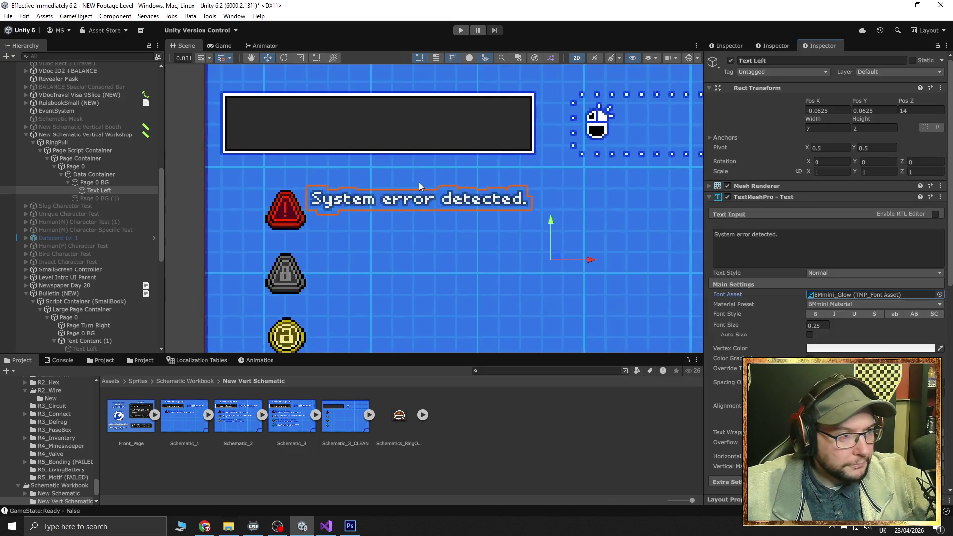
scroll(337, 208, down, 5)
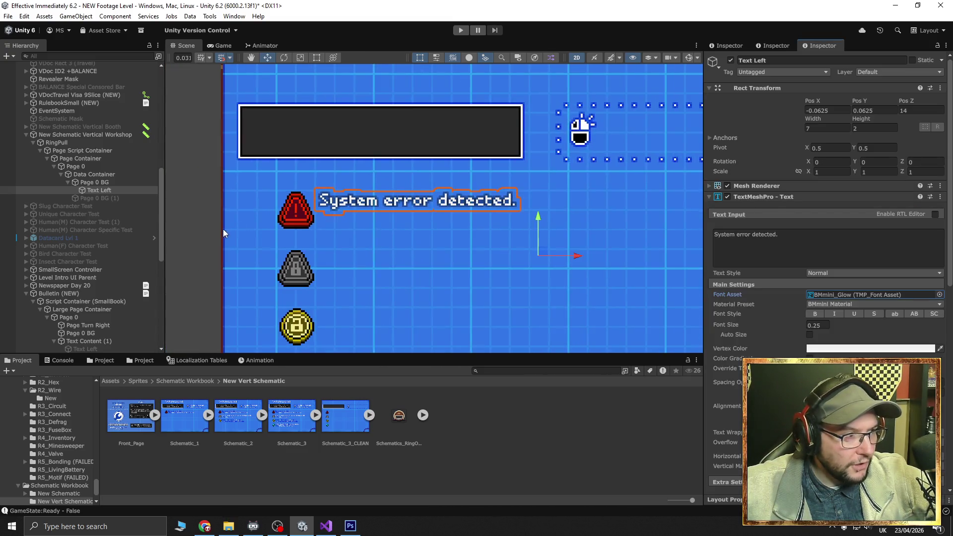
click(575, 124)
scroll(360, 205, up, 2)
scroll(412, 213, up, 1)
scroll(412, 216, down, 1)
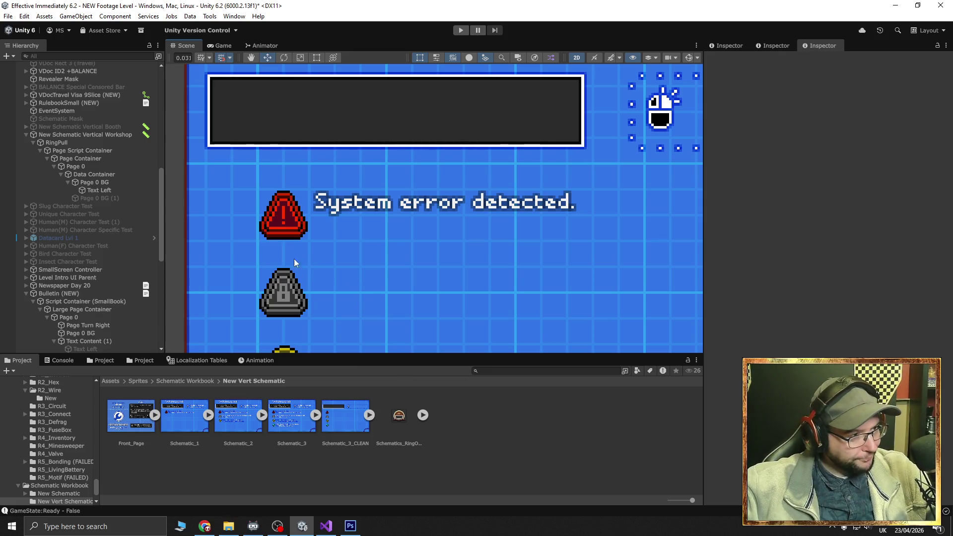
Reactivate Page 0 BG (1) and select the Text Left label
click(102, 199)
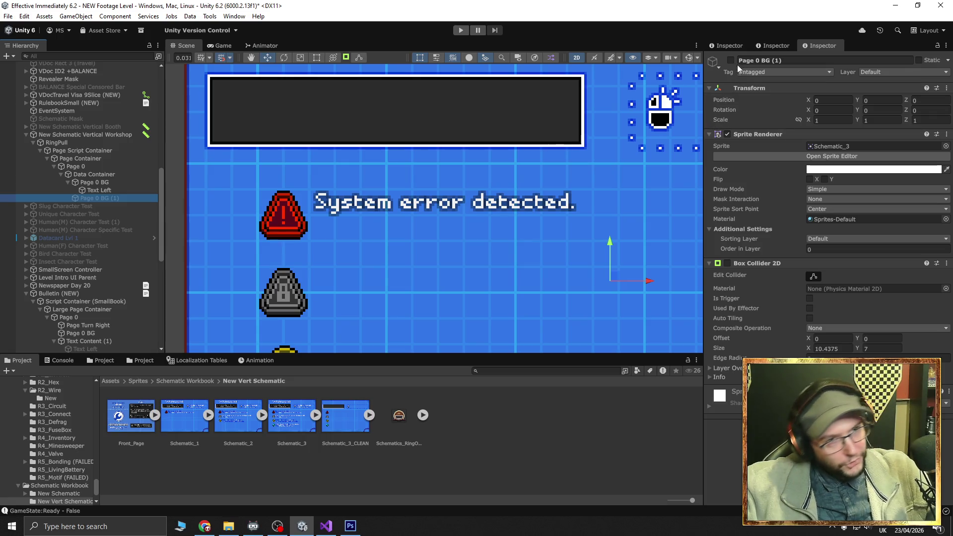
click(730, 60)
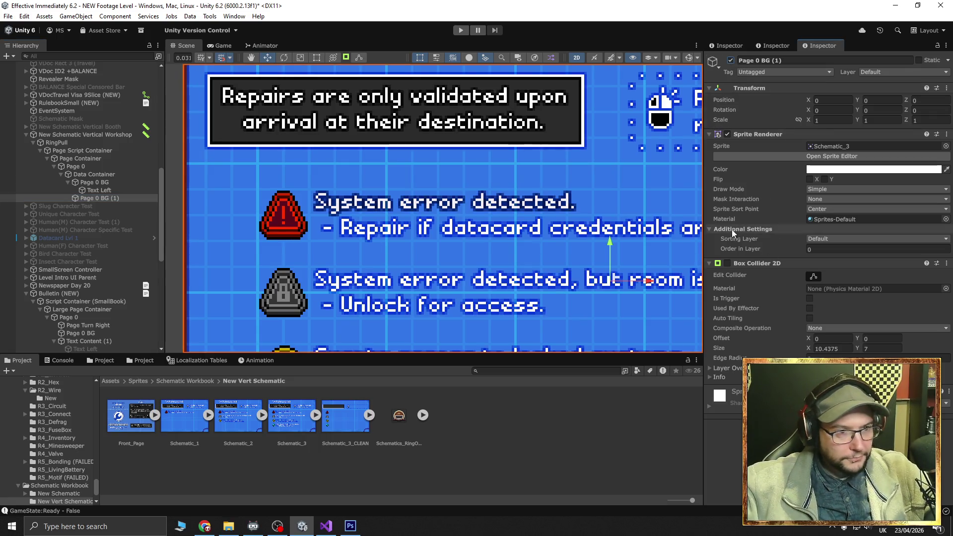
click(98, 190)
Try adding a 'Repair' second line to the label text, then delete it again
click(808, 250)
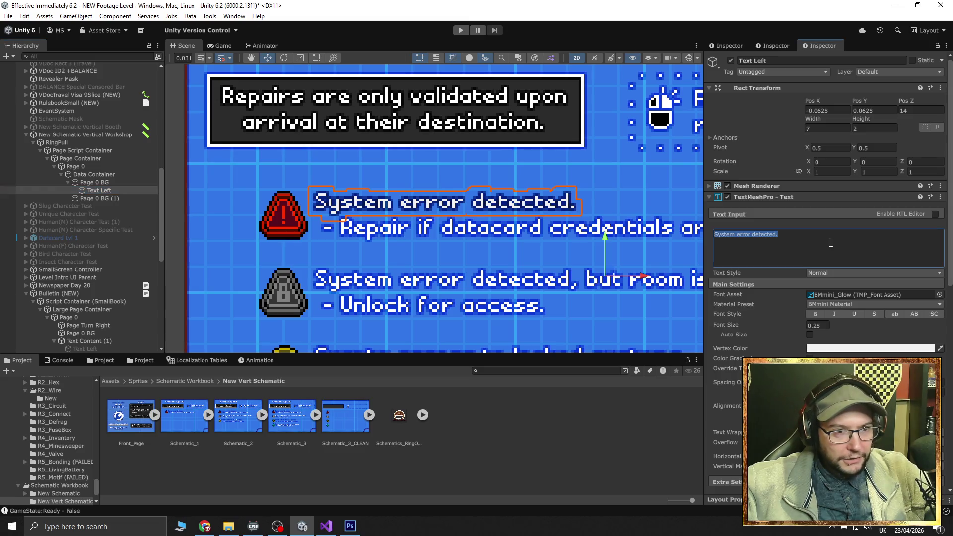
click(836, 239)
text(-)
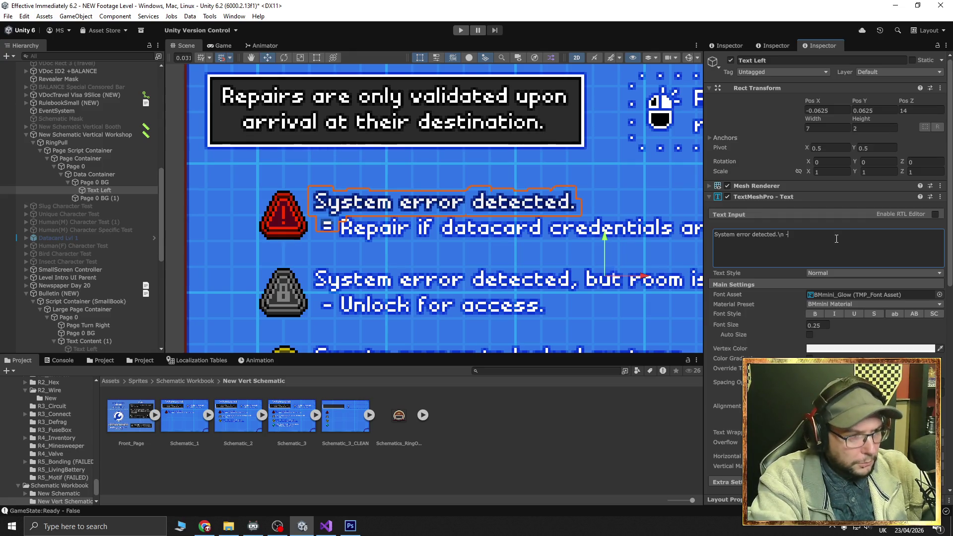
text(Repair)
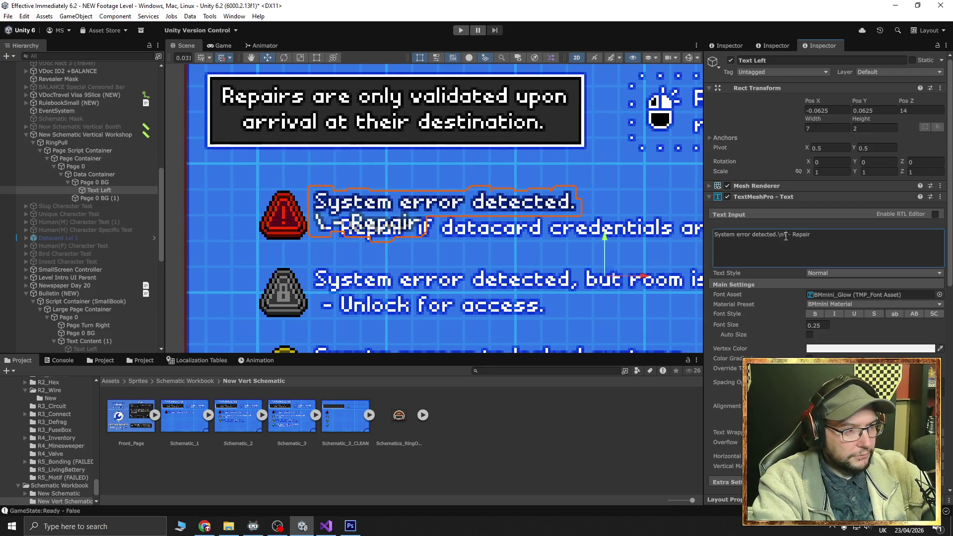
key(BackSpace)
text(=)
key(BackSpace)
key(BackSpace)
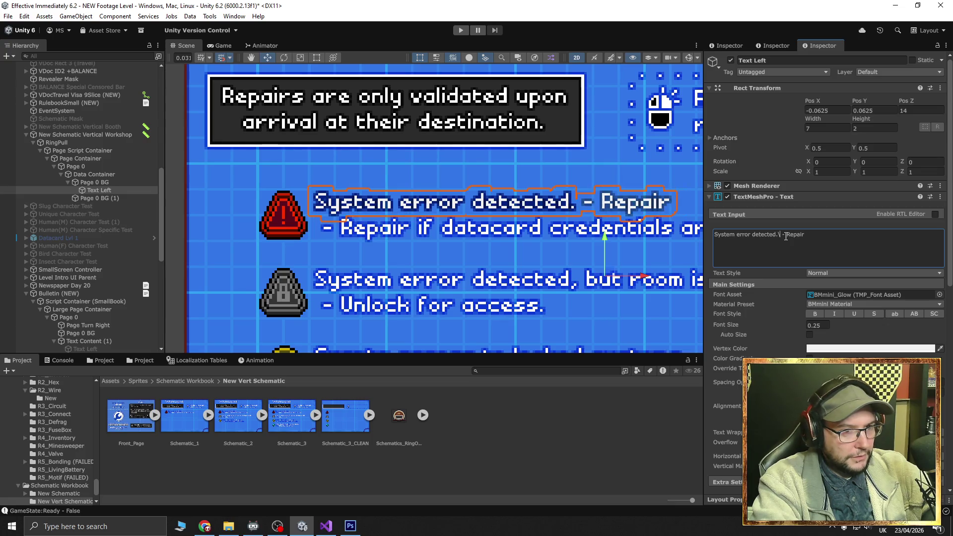
key(Delete)
key(Delete)
key(Delete)
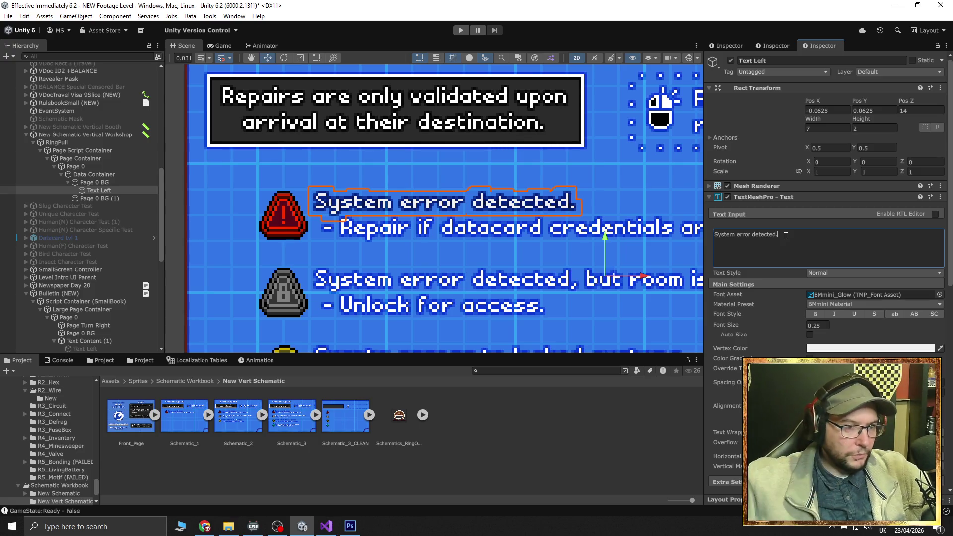
click(103, 190)
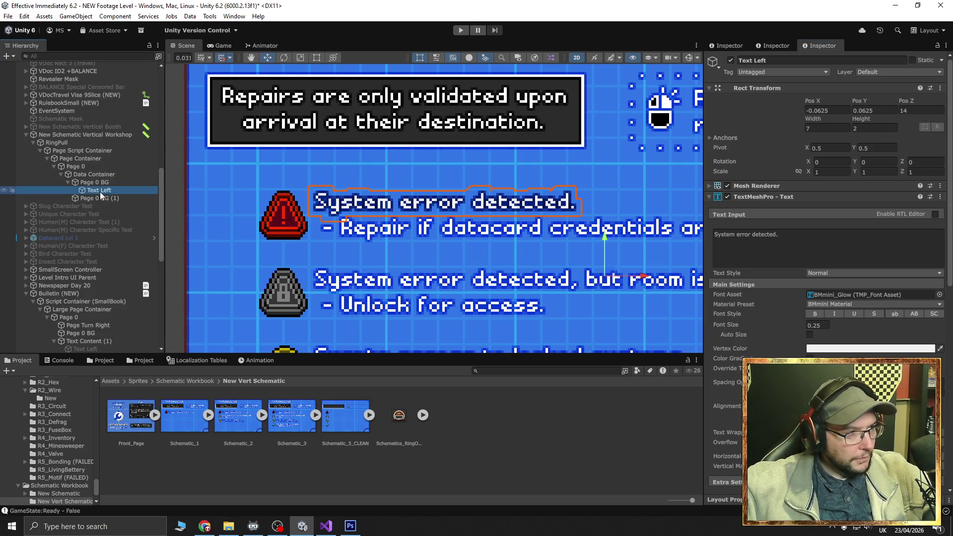
Duplicate Text Left, set the copy to '- Repair if datacard credentials are valid.' and move it below the heading
right_click(100, 191)
click(130, 183)
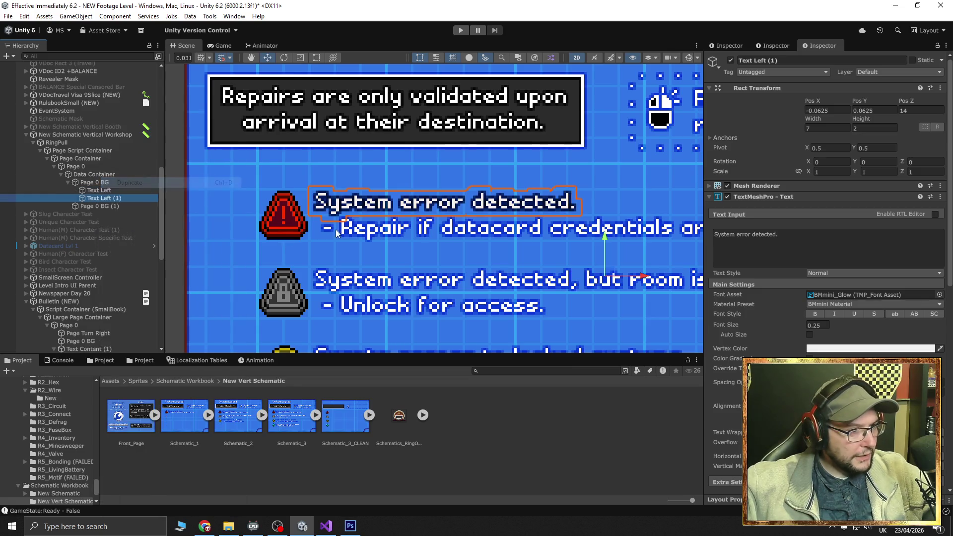
click(787, 246)
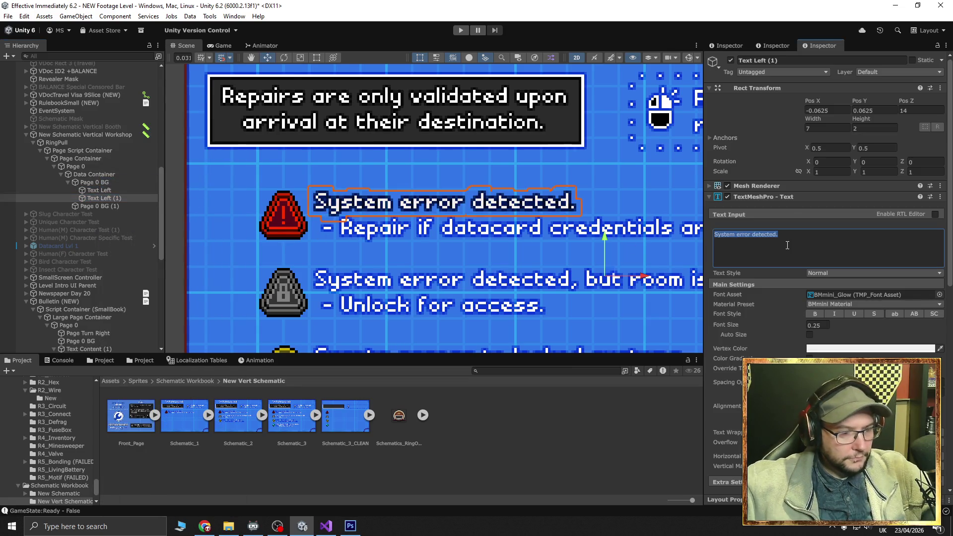
key(BackSpace)
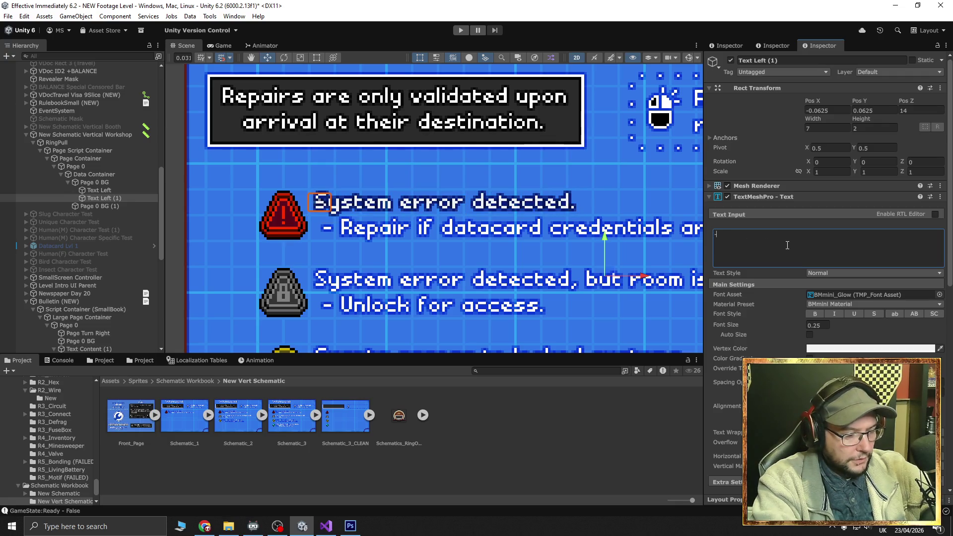
text(- Repair if d)
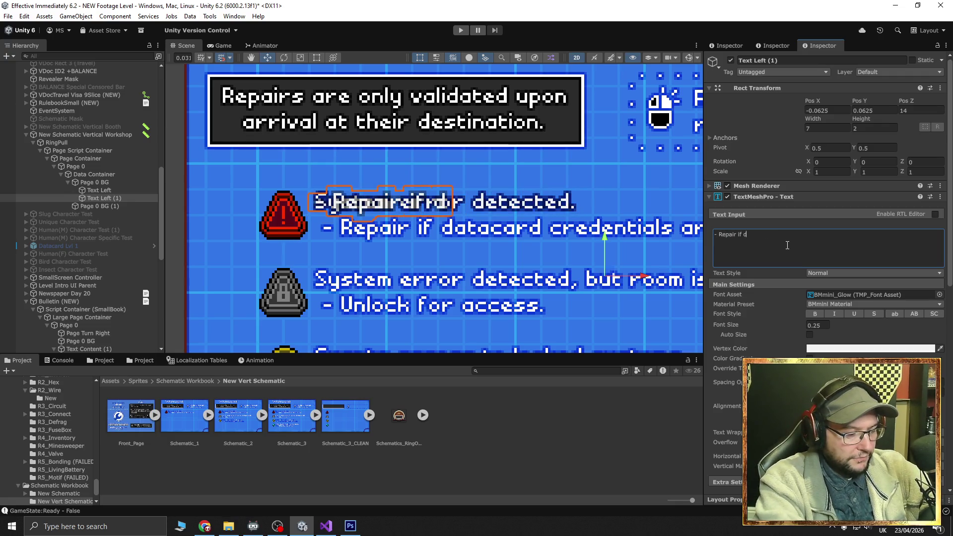
text(ataca)
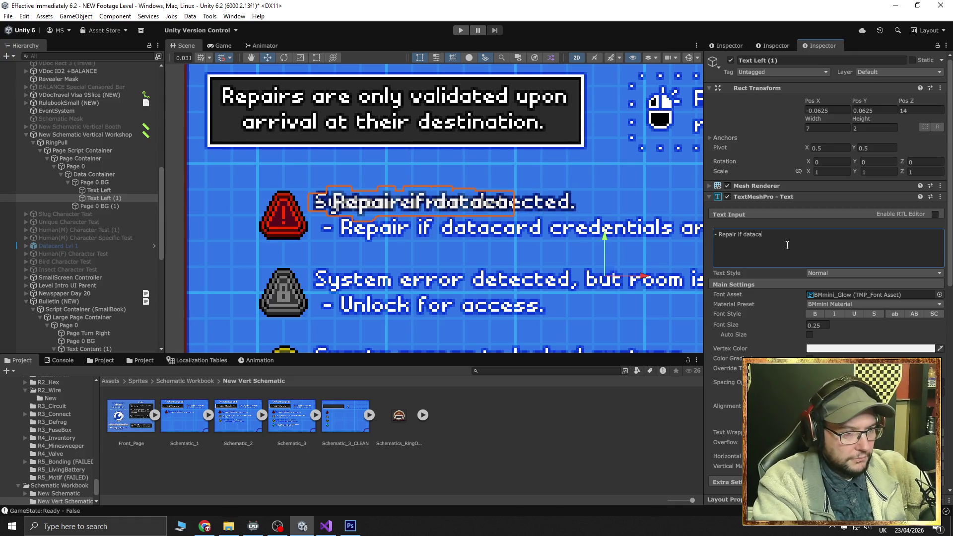
text(rd cred)
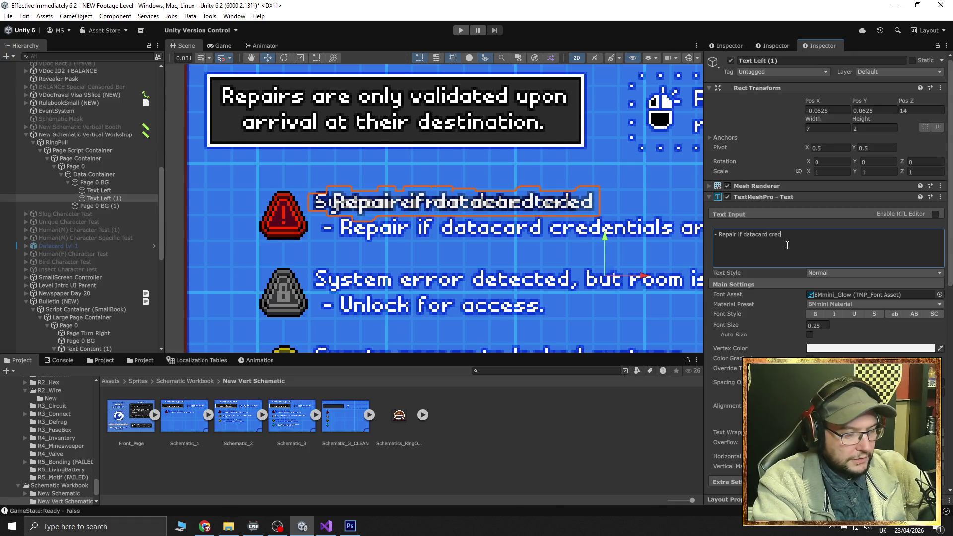
text(entials are)
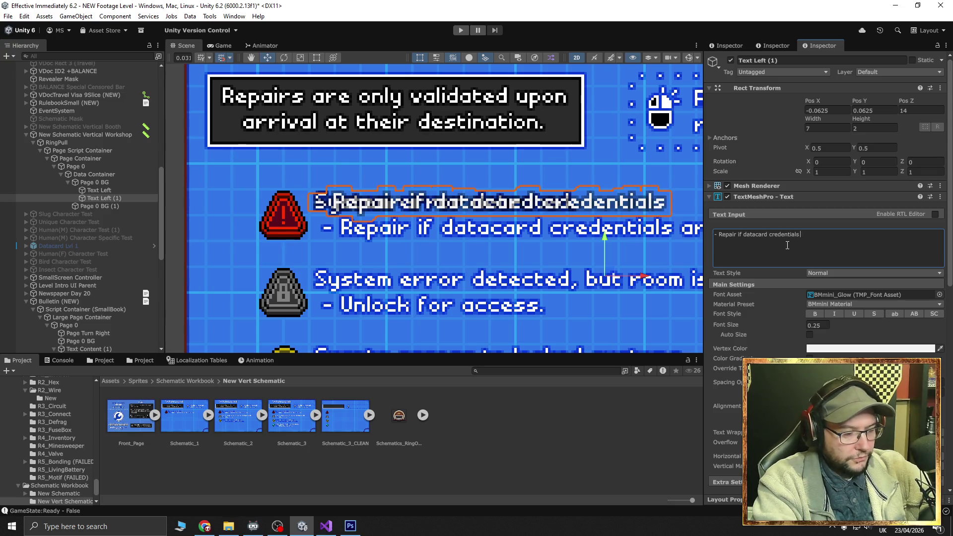
scroll(487, 243, right, 5)
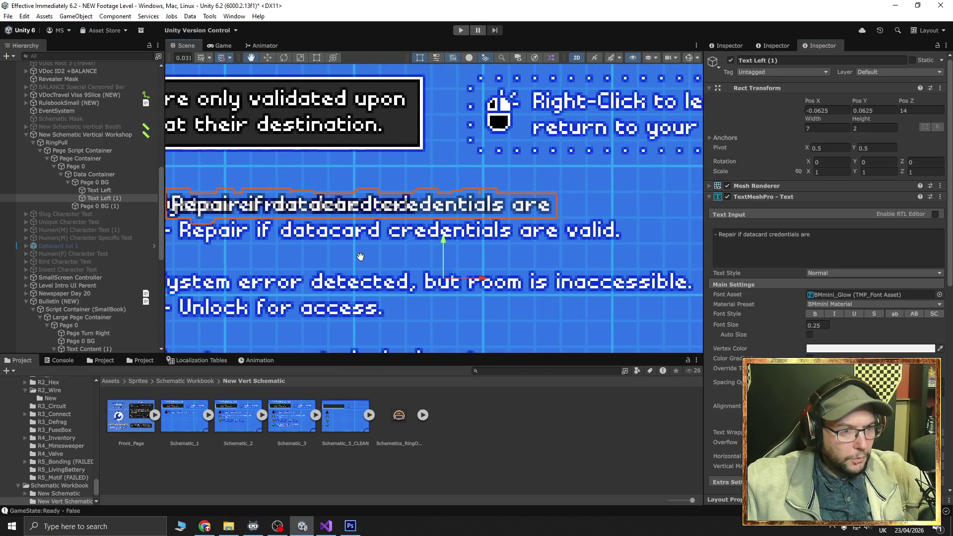
click(841, 236)
click(840, 236)
text(valid.)
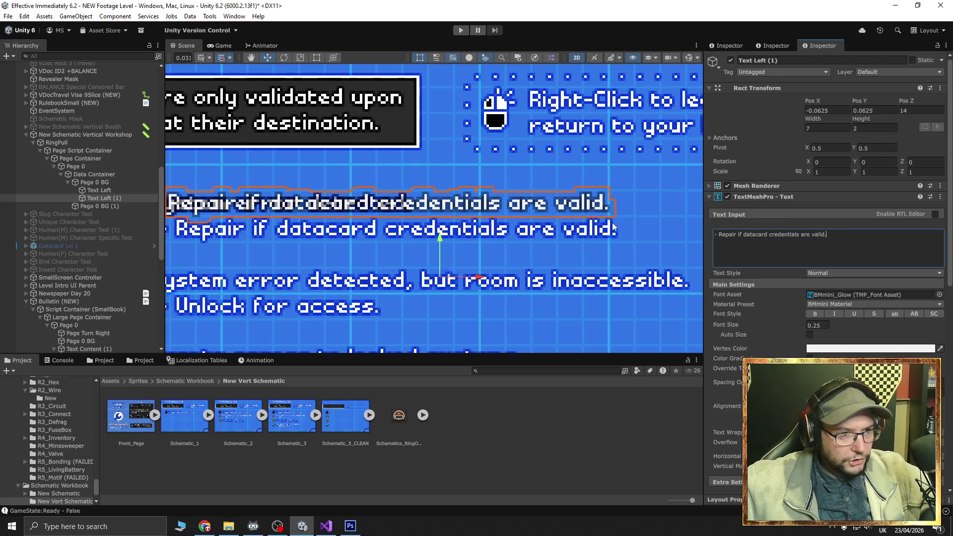
scroll(643, 227, left, 3)
scroll(643, 227, down, 1)
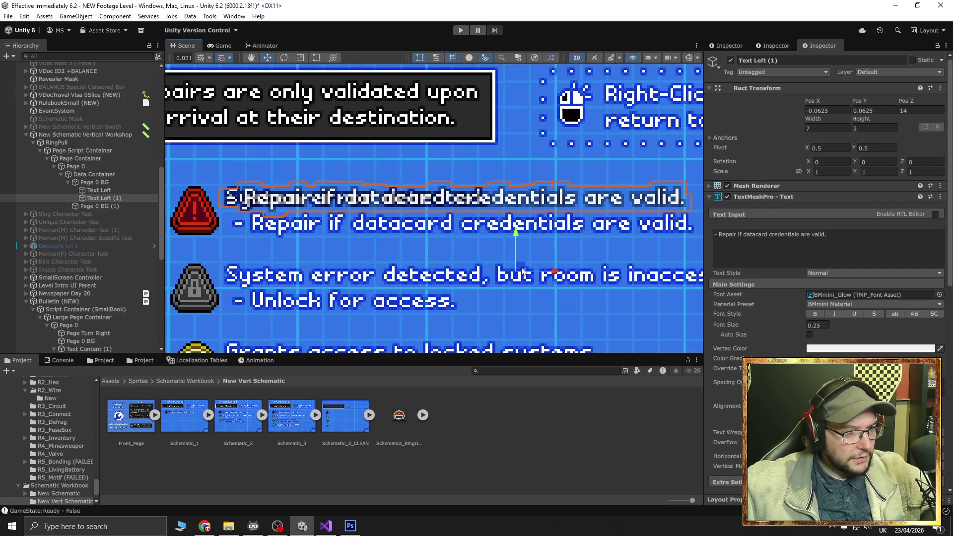
drag(522, 273, 530, 298)
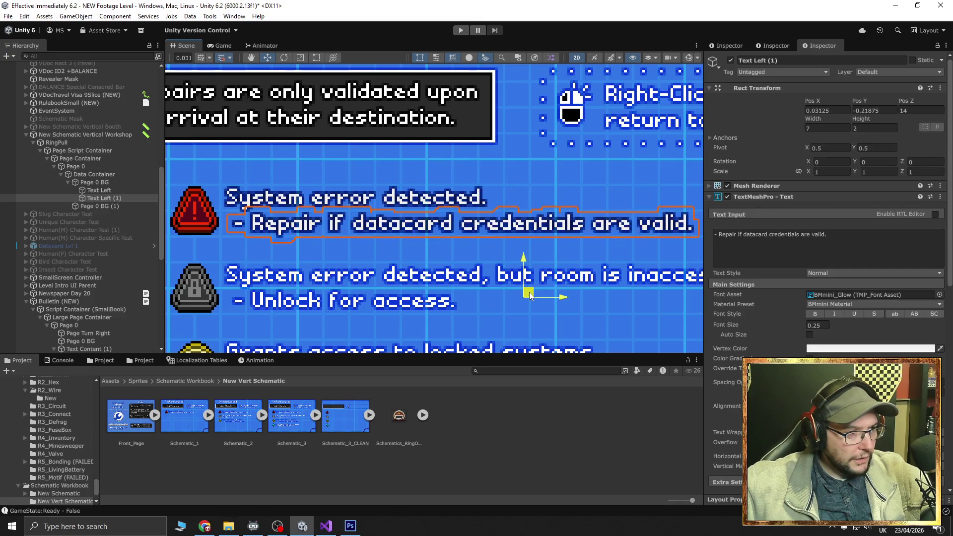
scroll(343, 271, down, 5)
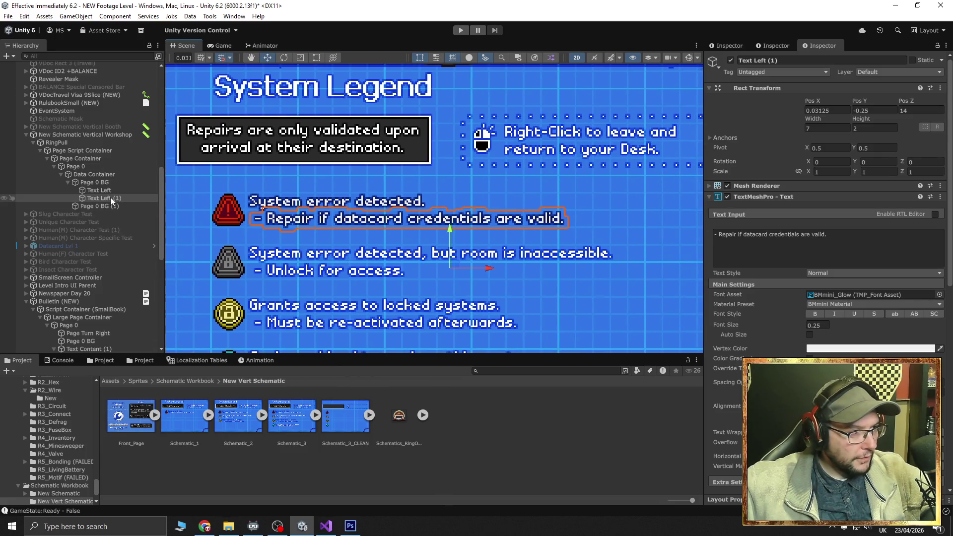
Deactivate the duplicate legend page Page 0 BG (1) and clear the selection
click(108, 205)
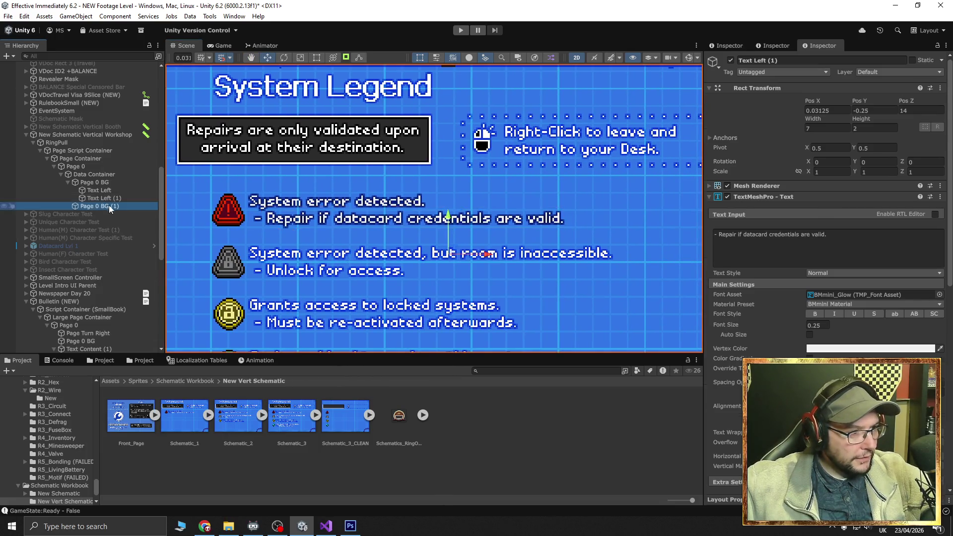
click(731, 61)
scroll(531, 232, down, 5)
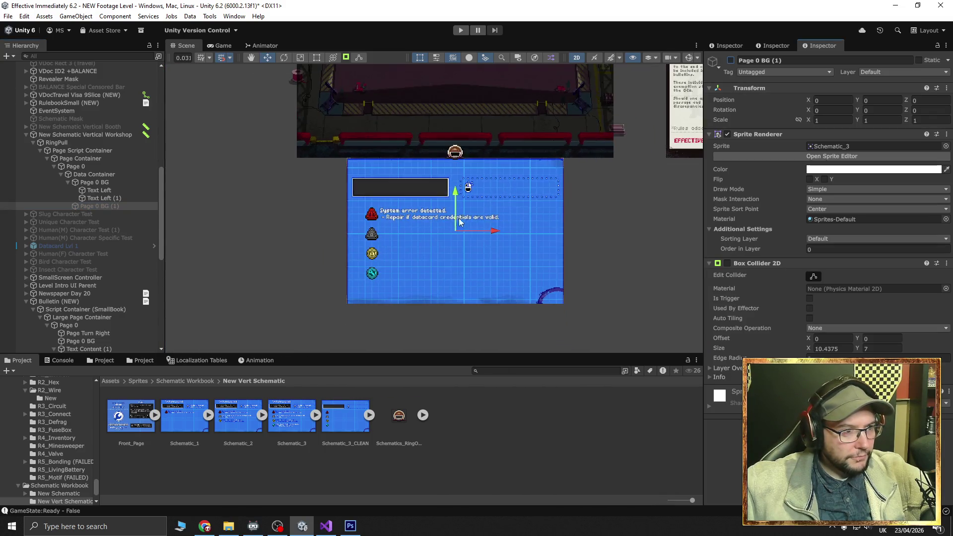
scroll(530, 231, down, 3)
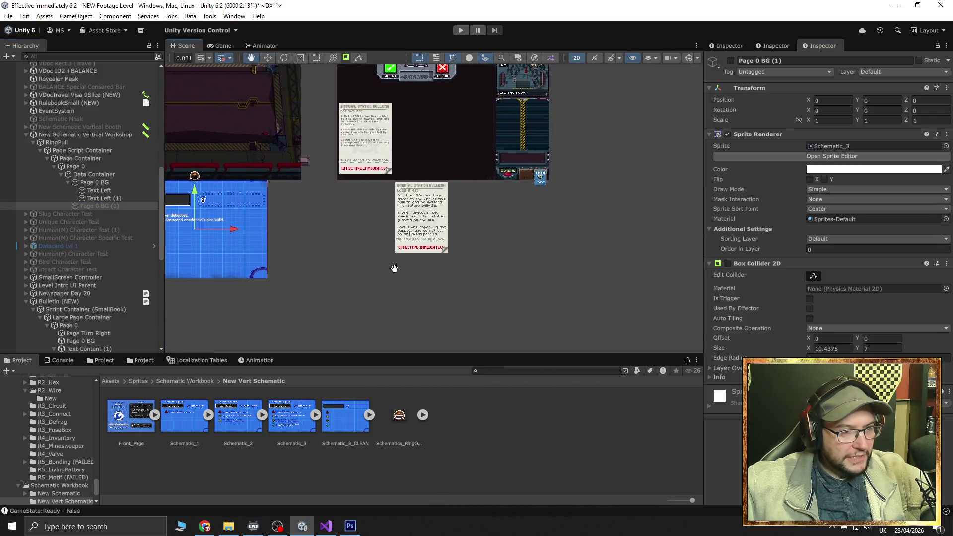
click(597, 256)
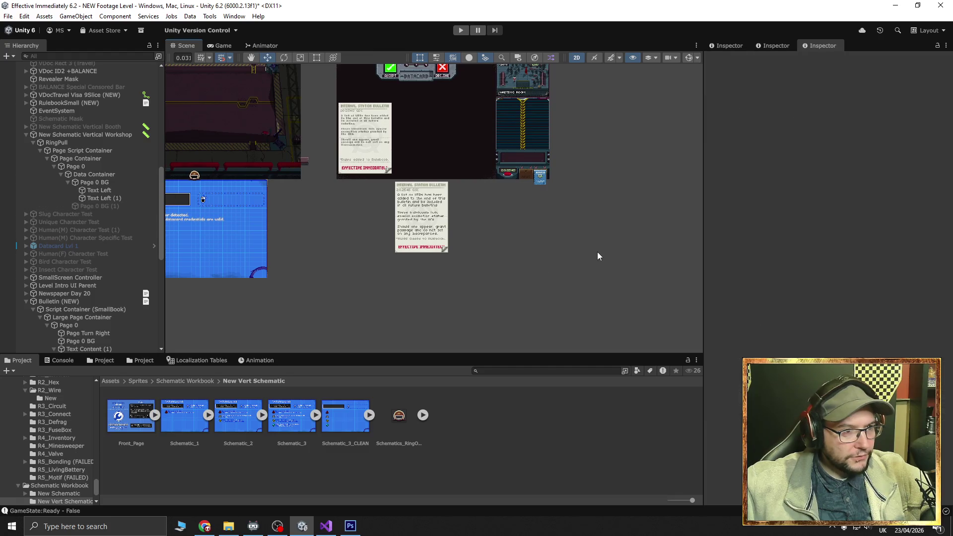
Play the game through to the error terminal and back to the desk, then stop the test run
click(460, 30)
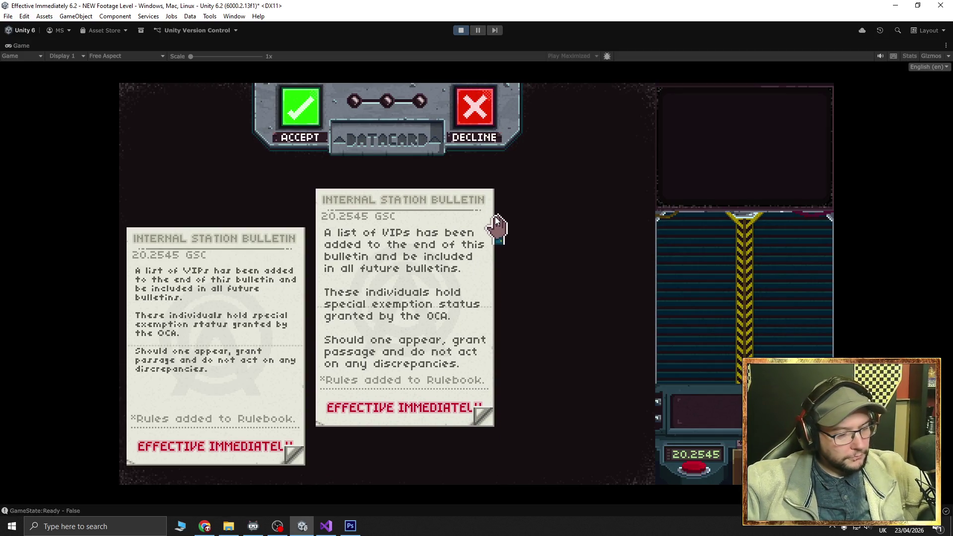
click(495, 217)
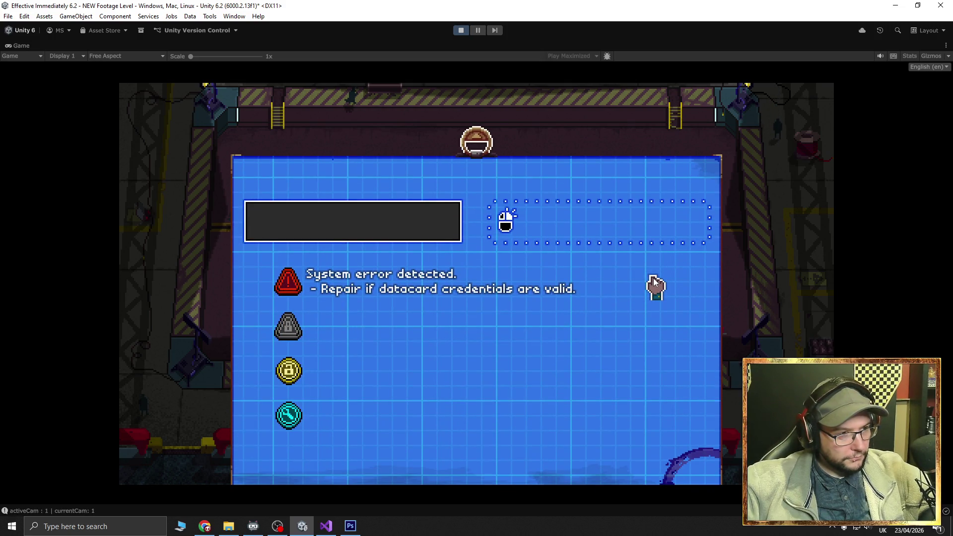
click(735, 282)
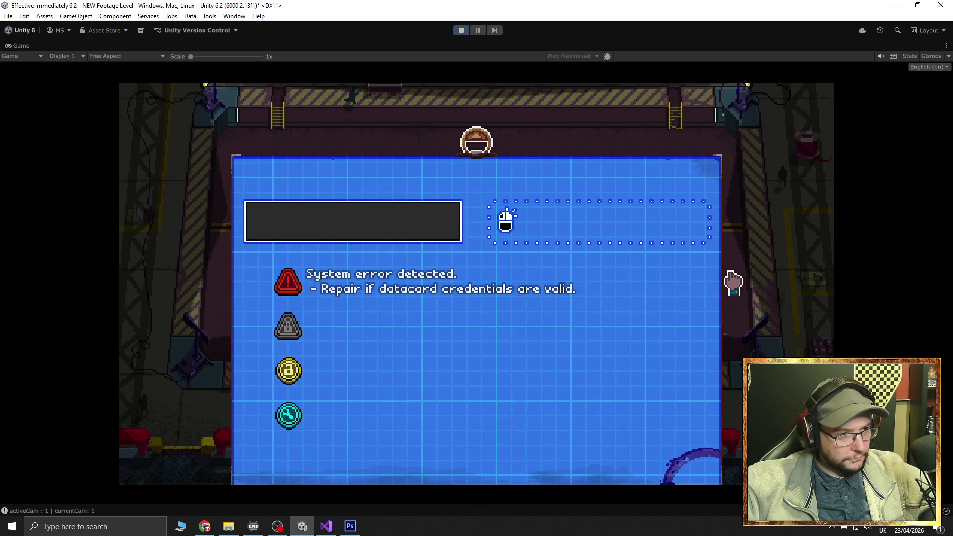
click(733, 282)
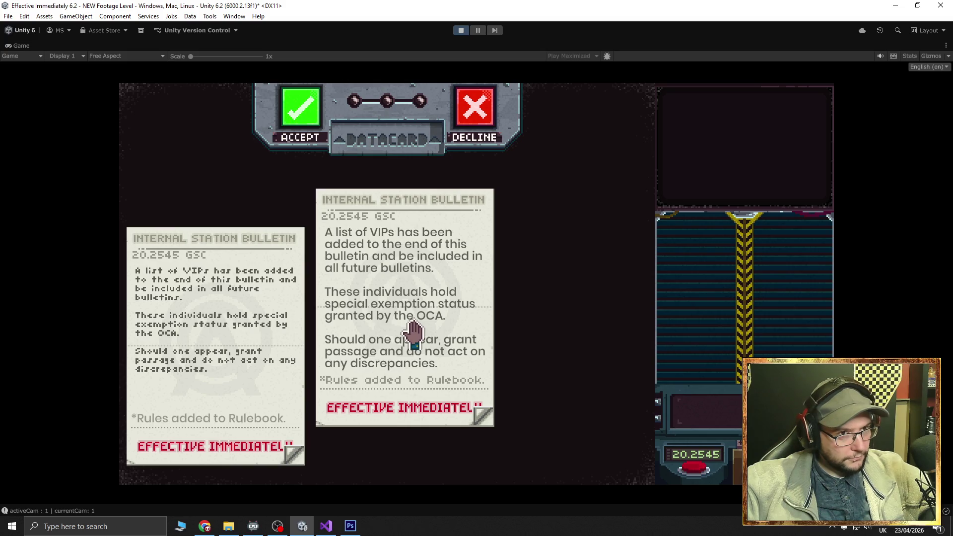
click(439, 327)
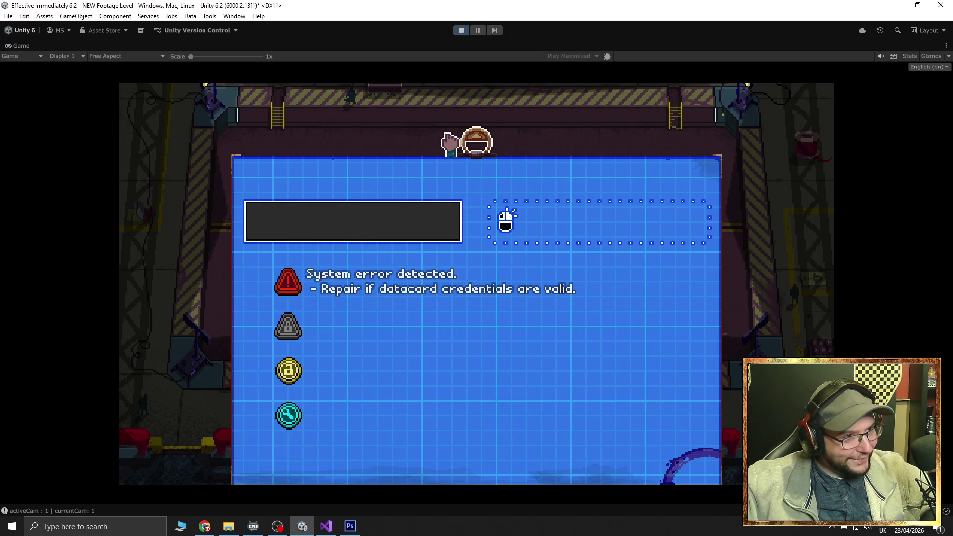
click(460, 30)
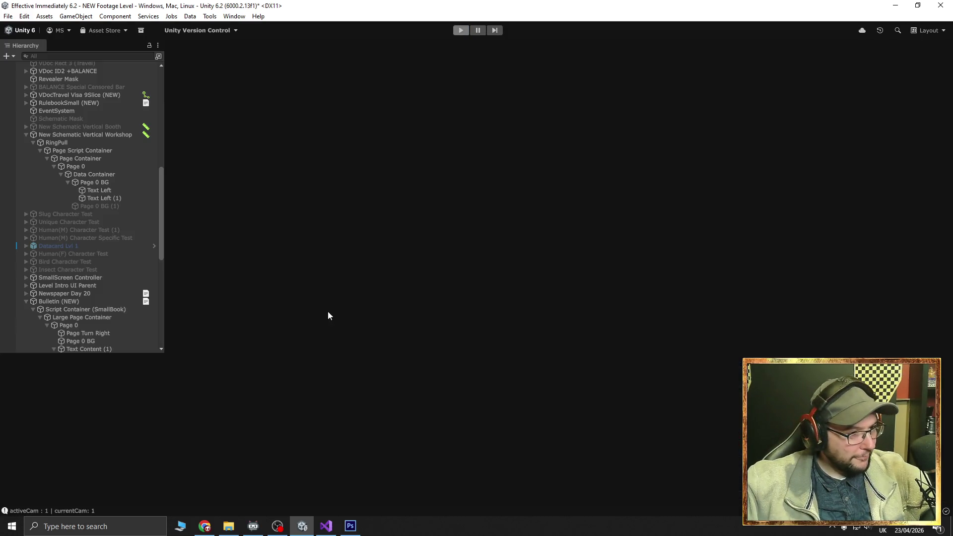
Select the 'System error detected.' text, then switch over to Chrome
scroll(391, 226, up, 10)
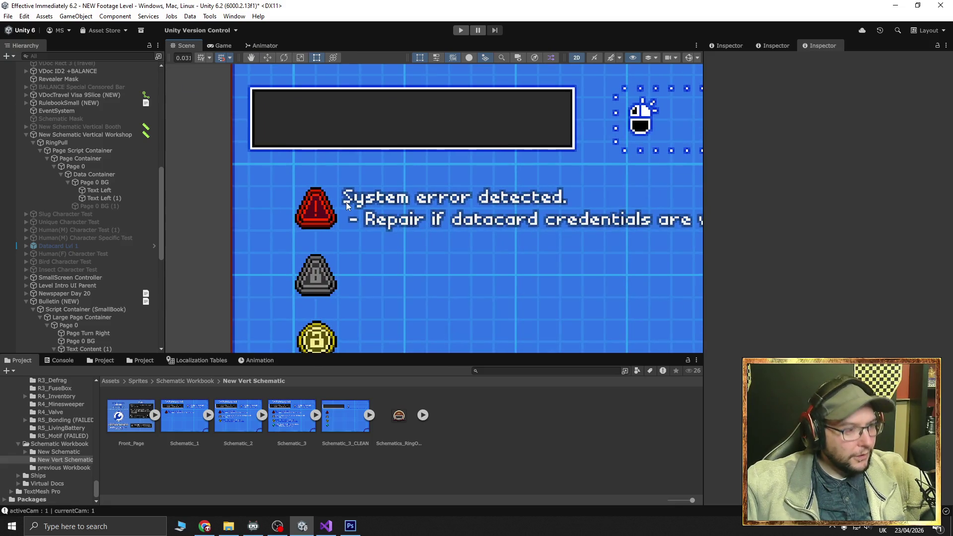
click(346, 201)
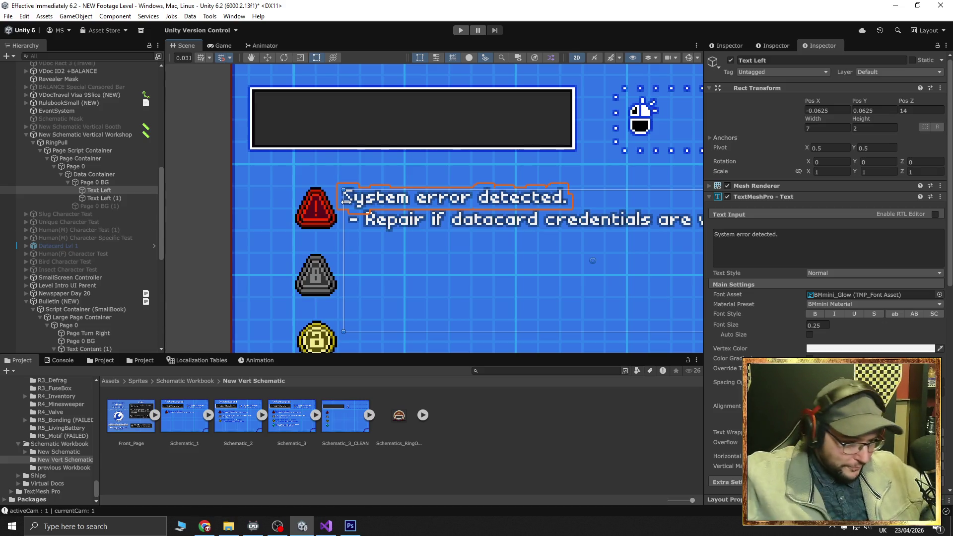
click(204, 526)
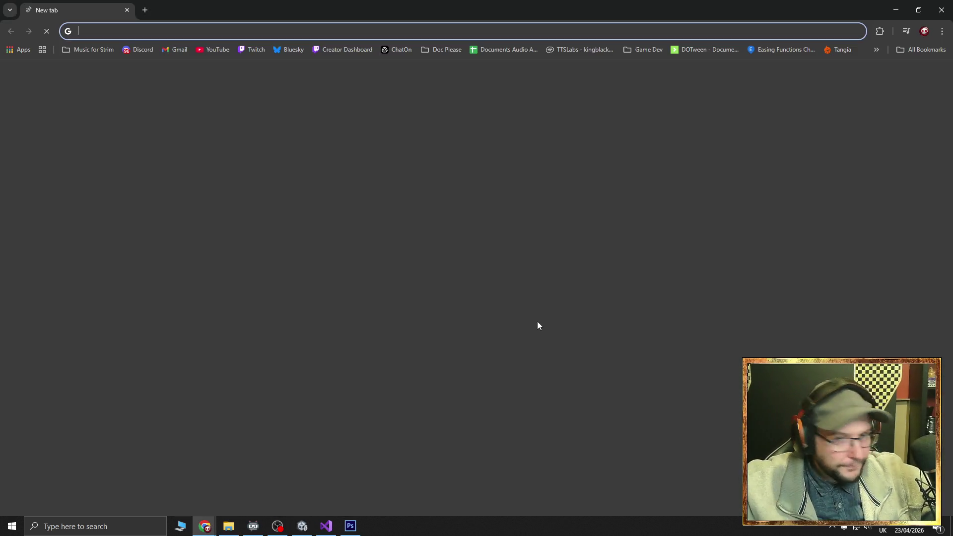
Leave the new Chrome tab with alt+Tab and return to the Unity editor
key(alt+Tab)
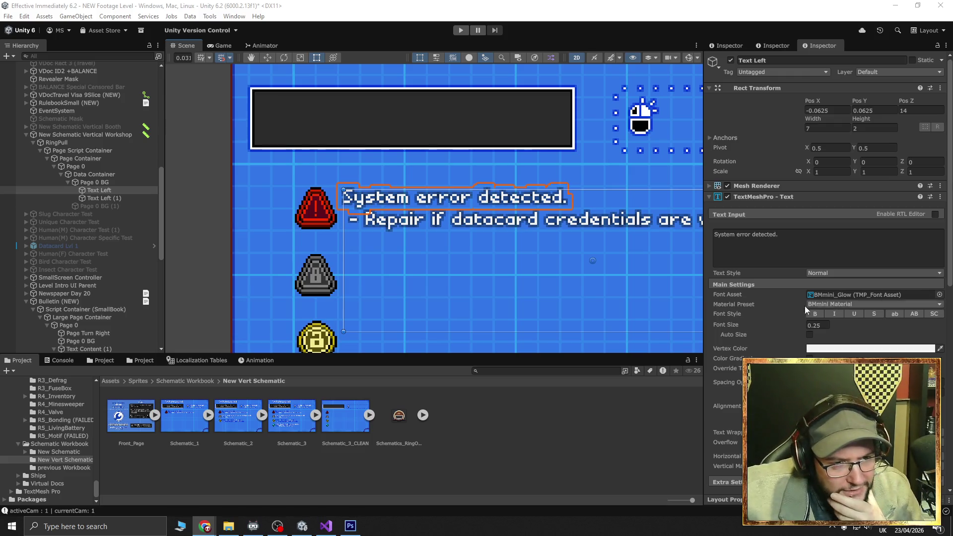
Expand the text's BMmini Material section to show its Face, Outline and Underlay properties
scroll(773, 311, down, 1)
scroll(770, 311, down, 3)
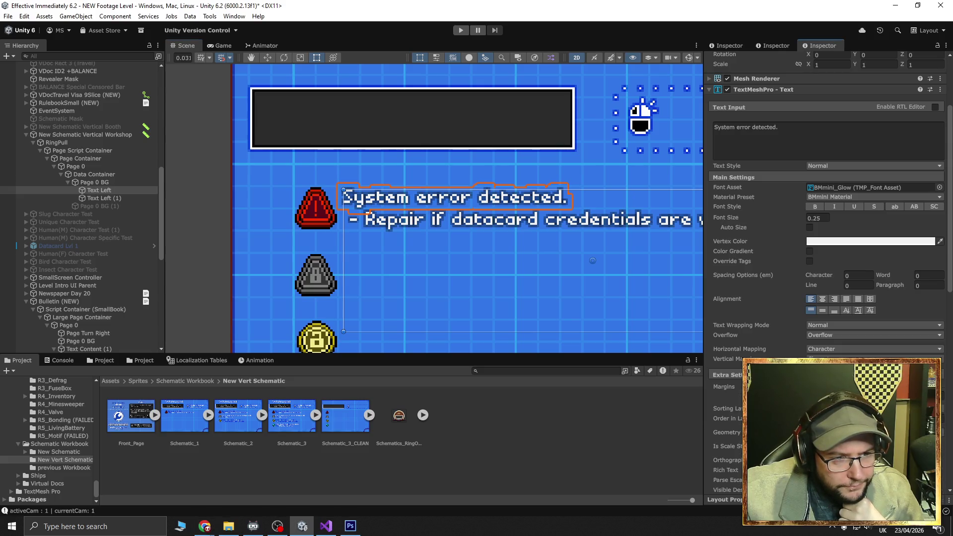
scroll(767, 348, down, 2)
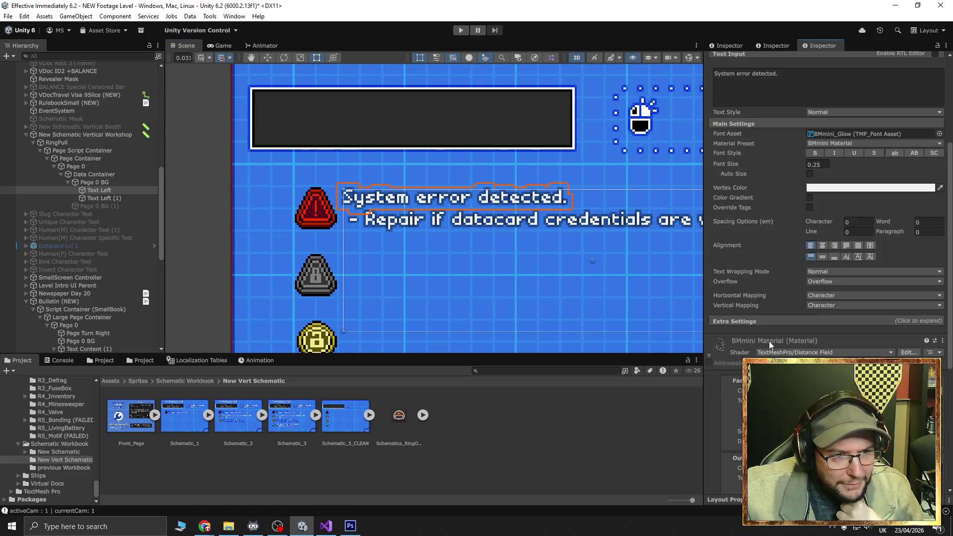
scroll(765, 339, up, 4)
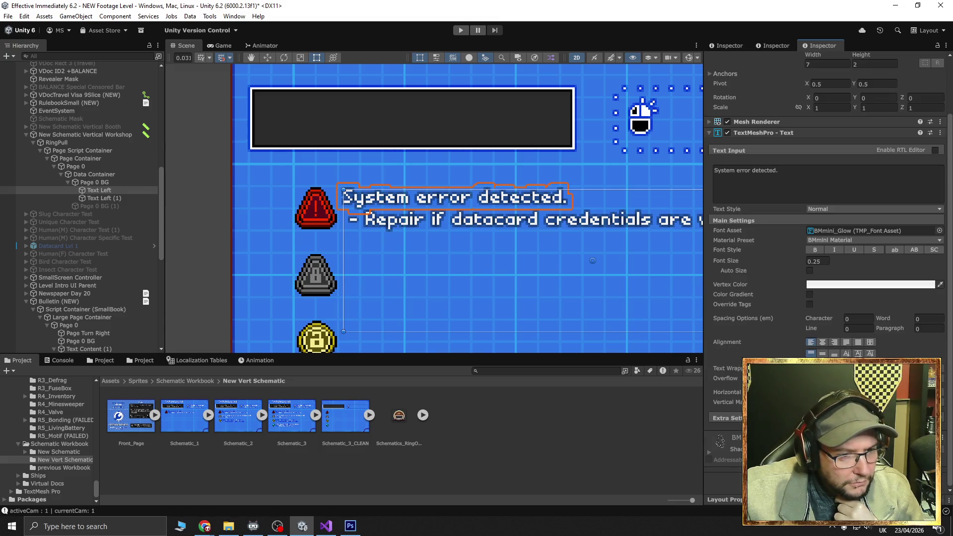
click(734, 440)
scroll(731, 448, down, 4)
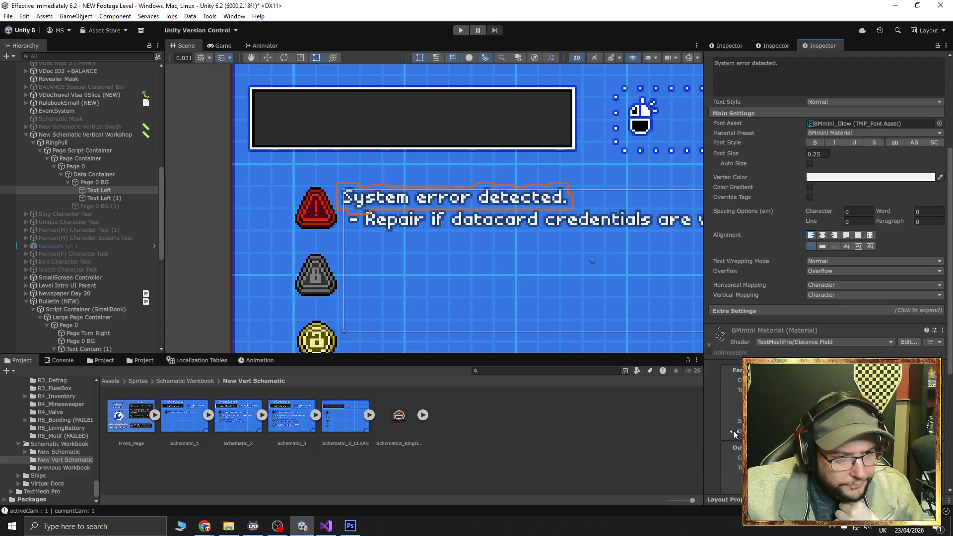
scroll(731, 428, down, 2)
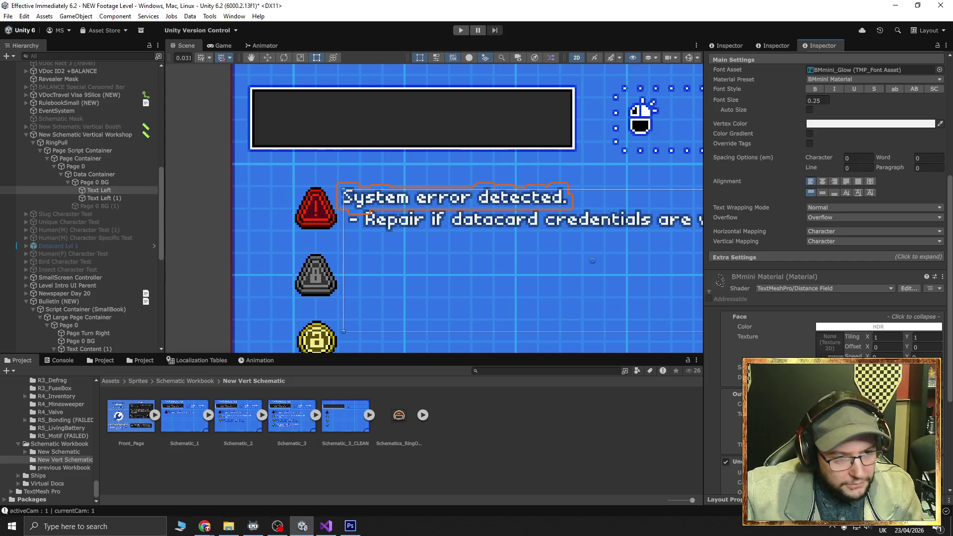
Review the Distance Field settings, then bring up the list of available font assets
scroll(824, 248, down, 6)
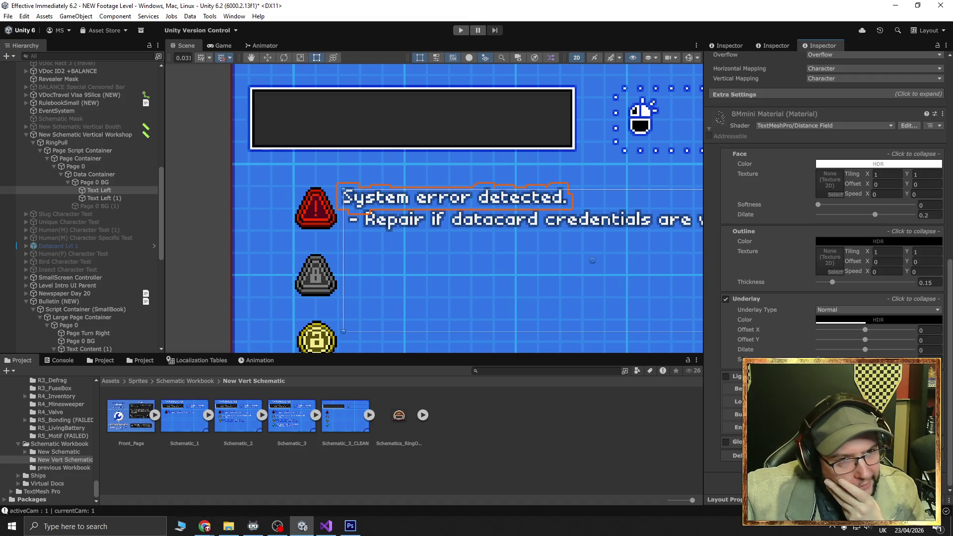
scroll(824, 268, up, 2)
scroll(823, 248, up, 4)
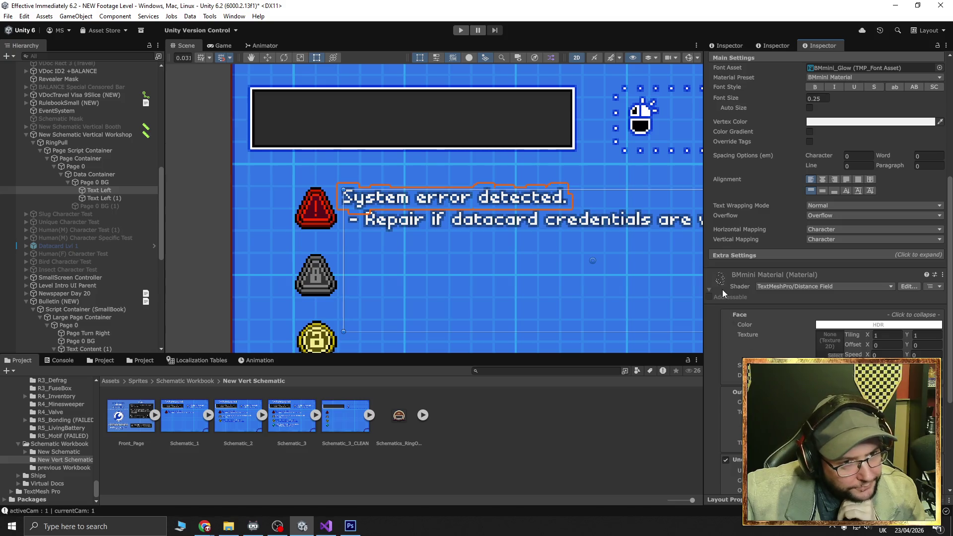
scroll(65, 447, up, 5)
scroll(70, 456, up, 10)
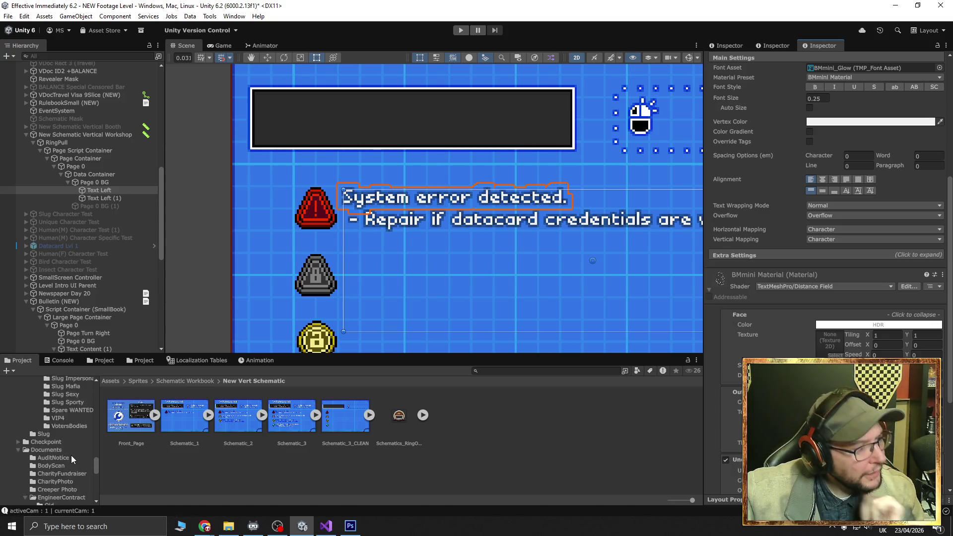
scroll(70, 456, up, 10)
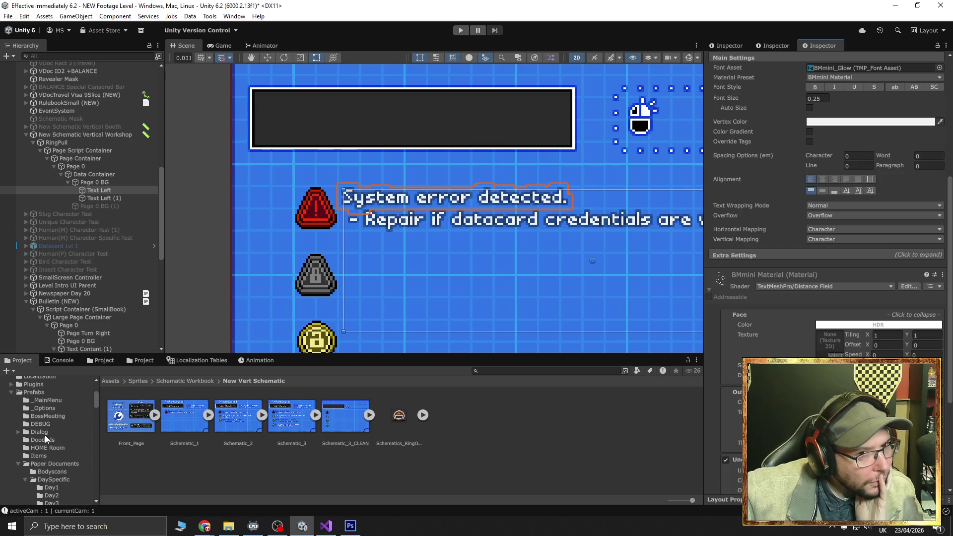
scroll(800, 345, up, 5)
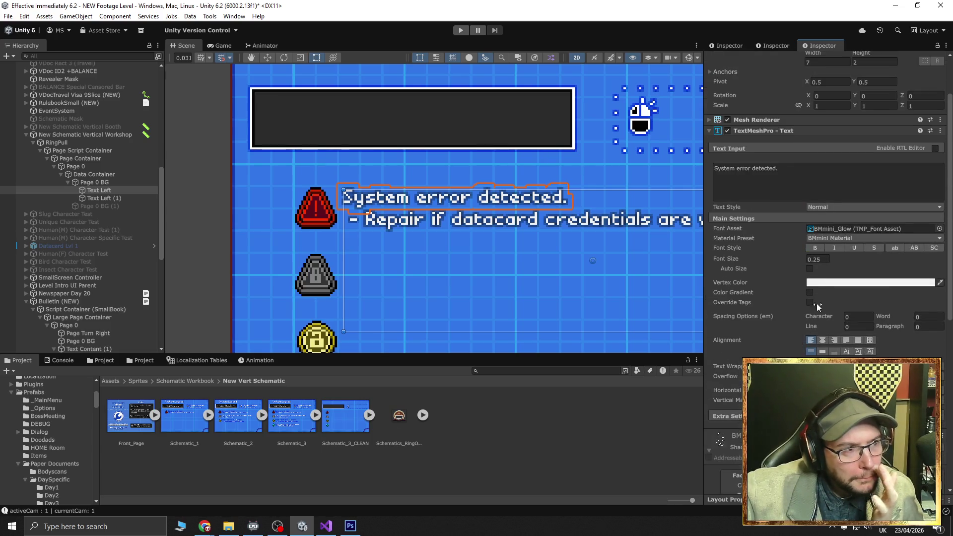
click(939, 229)
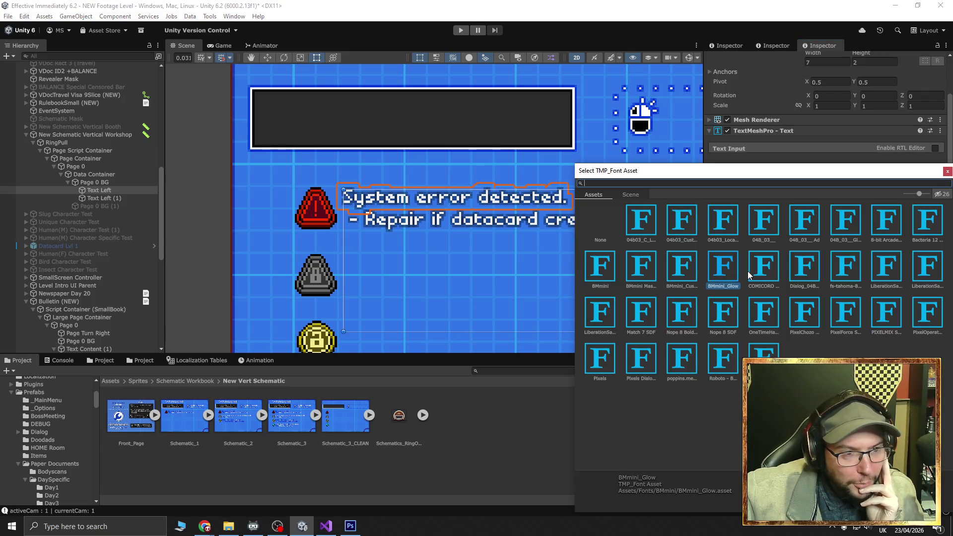
Preview BMmini Maskable and BMmini_Glow, then set the label's font asset to BMmini_Custom SDF
click(601, 268)
click(646, 270)
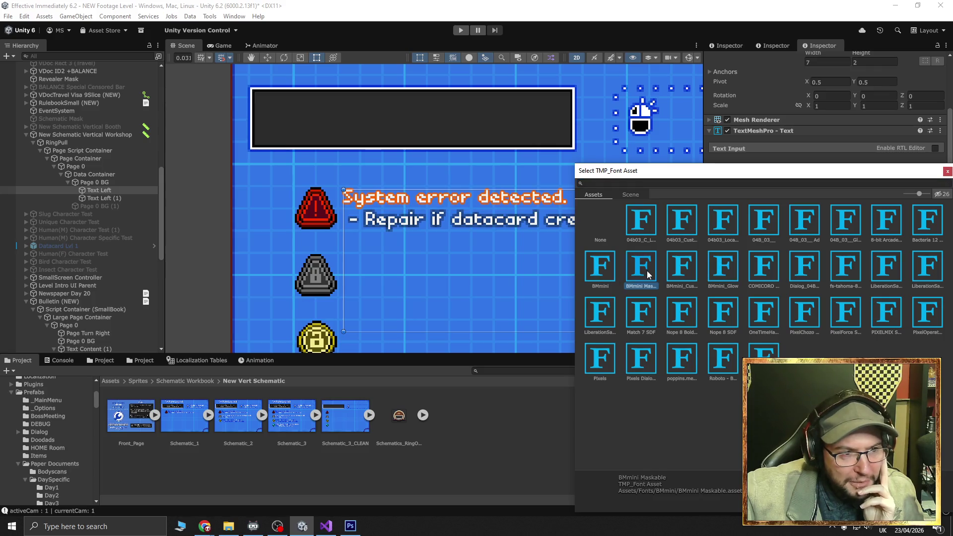
click(684, 270)
click(716, 268)
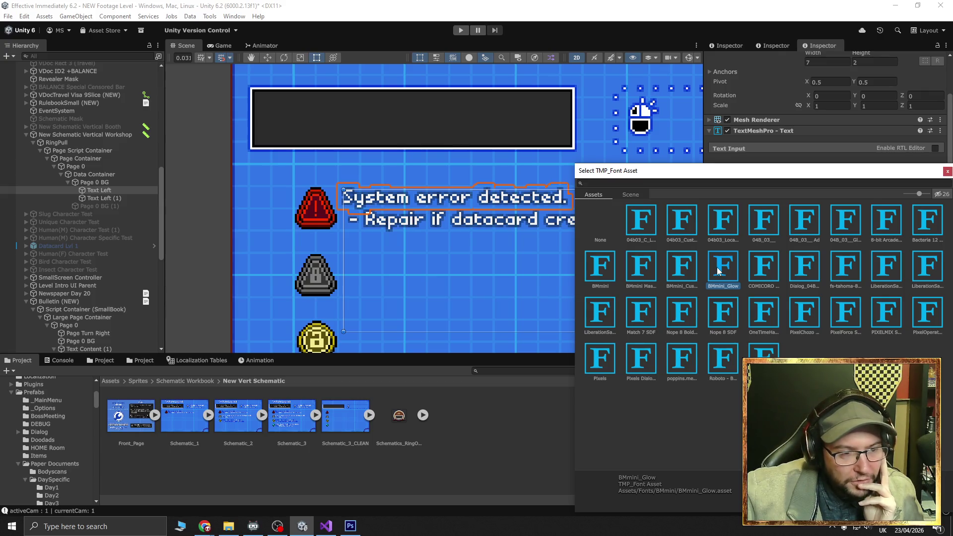
key(Left)
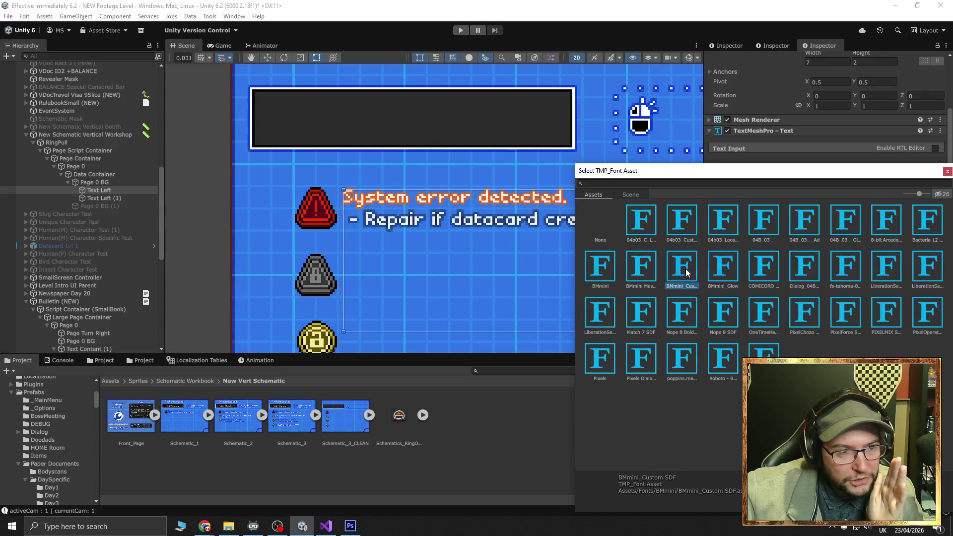
click(948, 171)
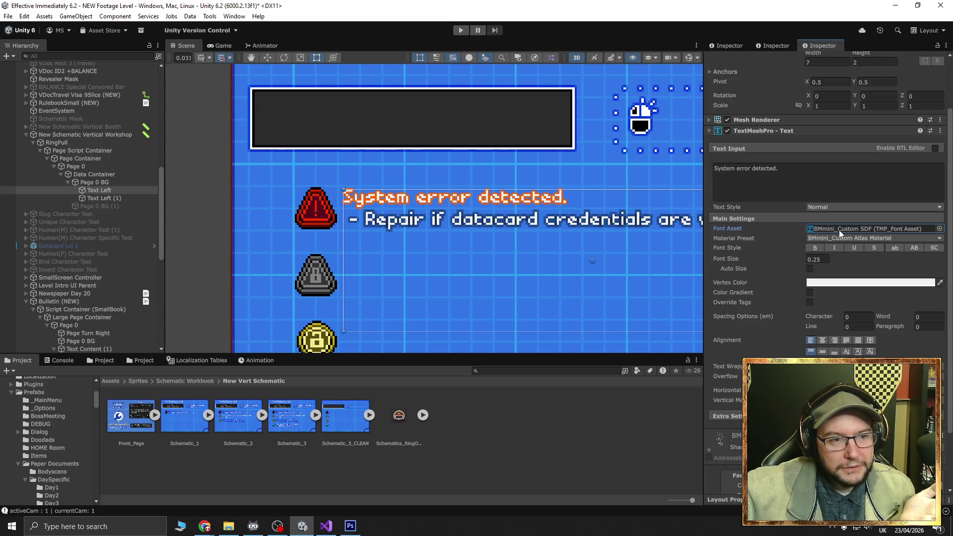
Check the material presets, finding only BMmini_Custom Atlas Material, then bring up options for Schematics_RingOut-V
click(817, 238)
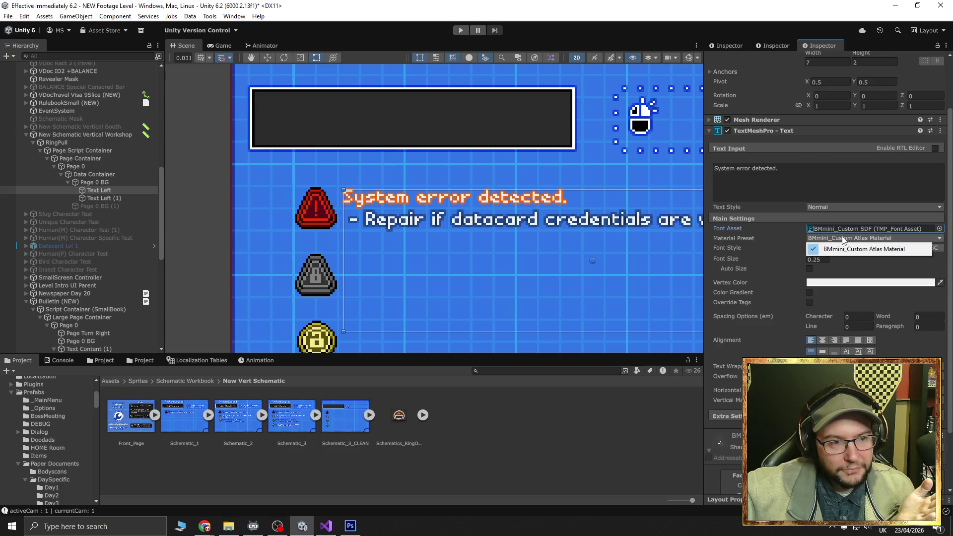
click(742, 237)
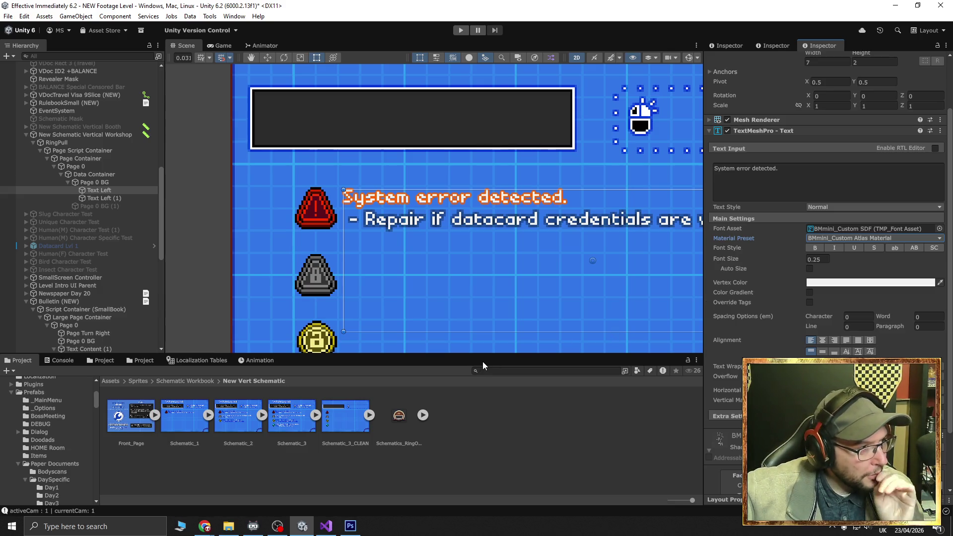
click(397, 399)
right_click(397, 398)
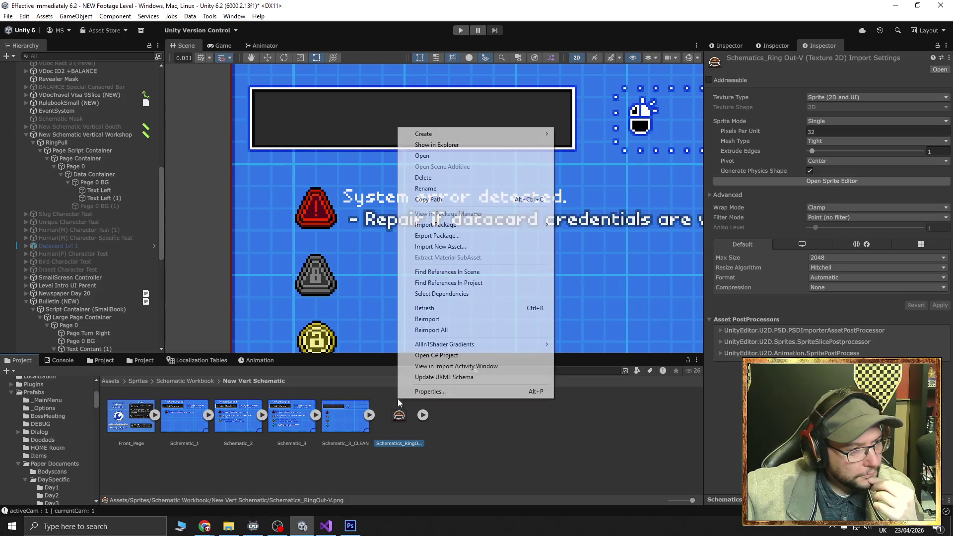
Read the font-replacement code in FontSwitcher.cs in Visual Studio, then return to Unity
click(500, 456)
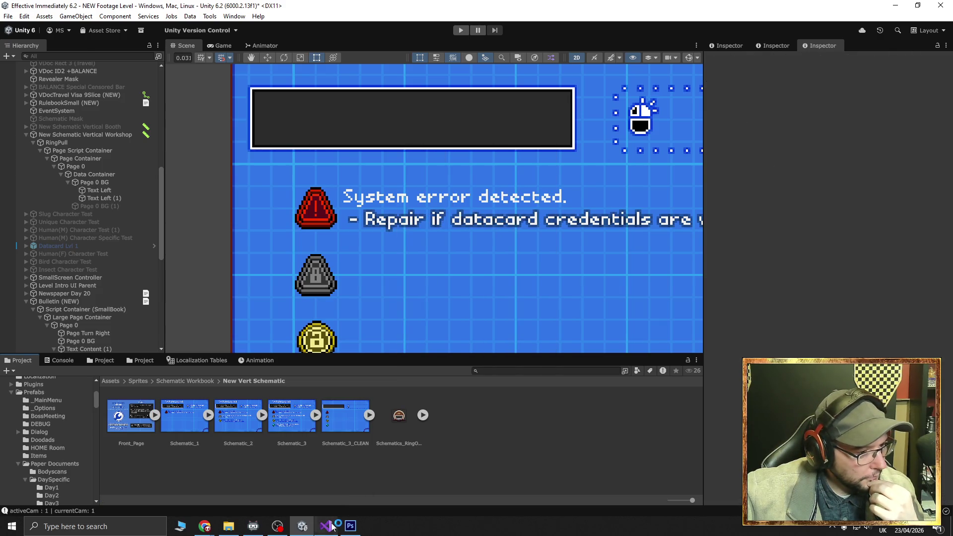
click(332, 527)
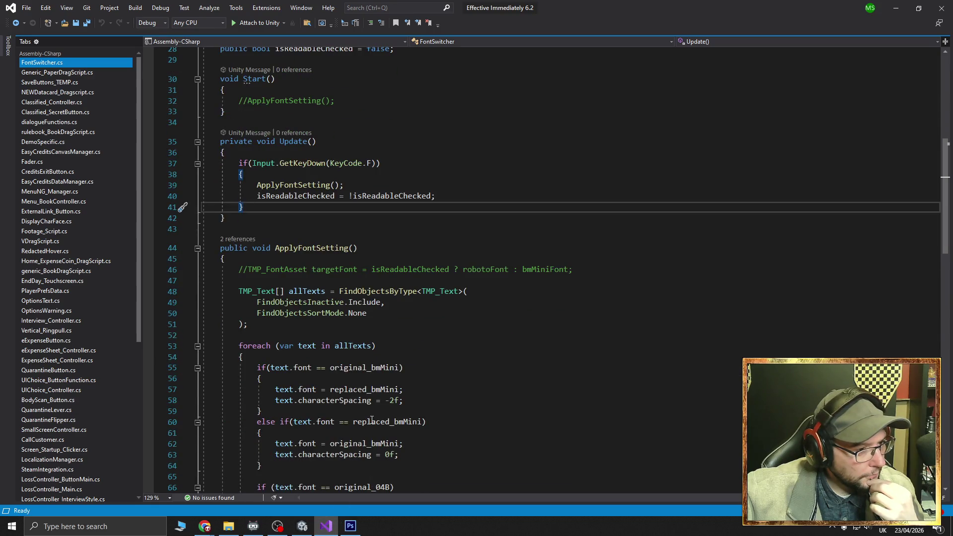
scroll(371, 421, down, 2)
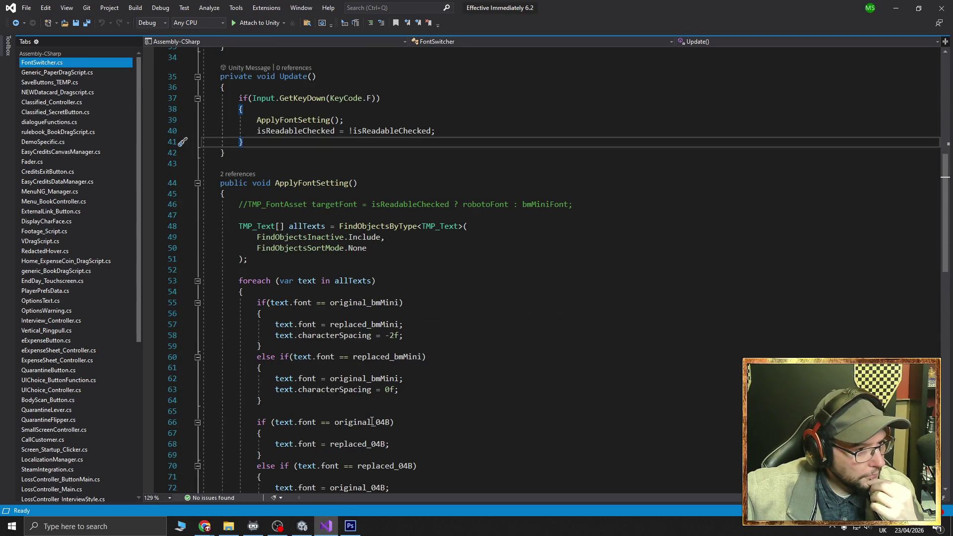
click(302, 526)
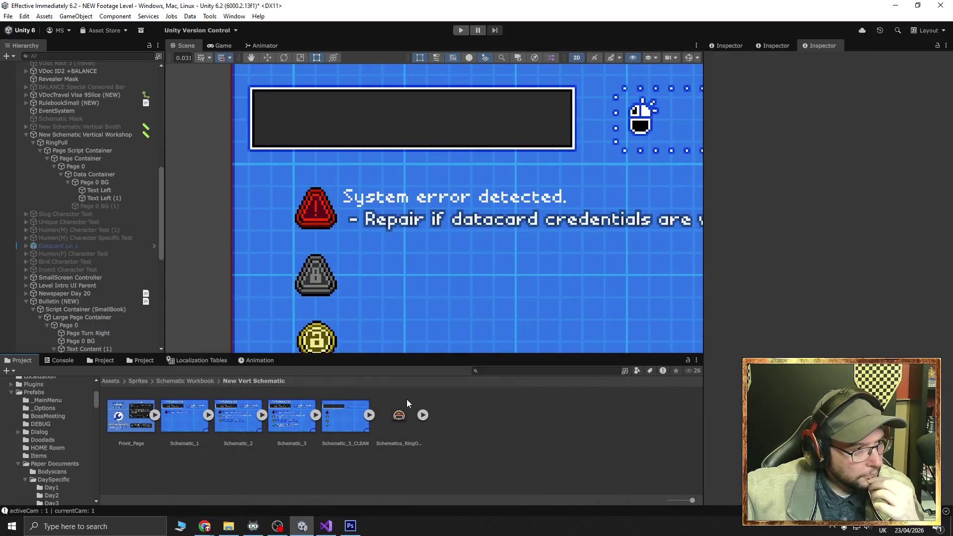
Navigate the Project panel to Assets > Fonts > BMmini
scroll(47, 439, up, 5)
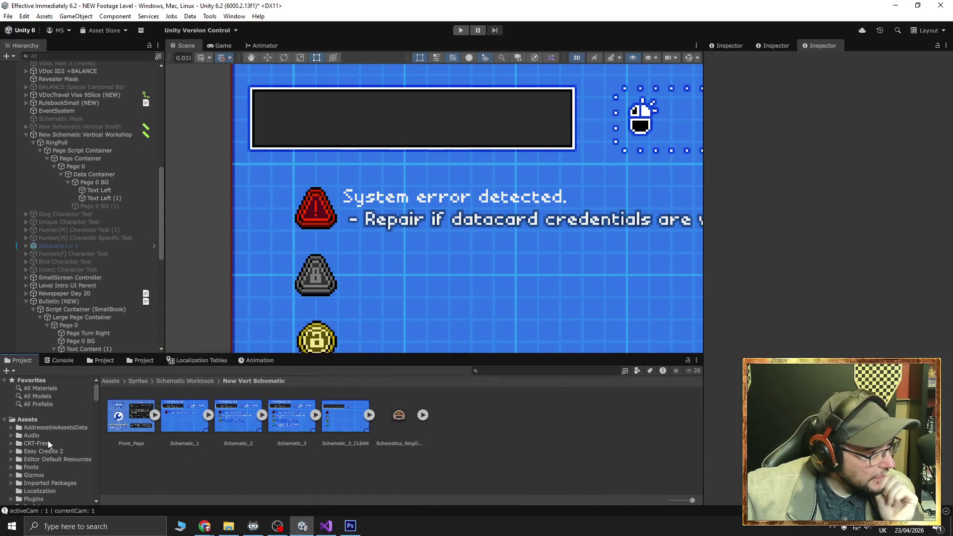
click(34, 439)
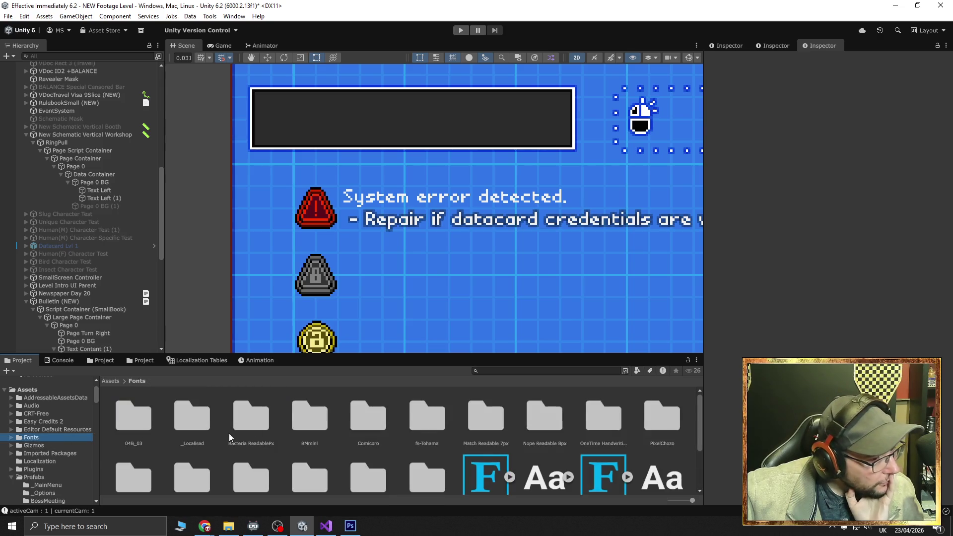
scroll(231, 421, down, 1)
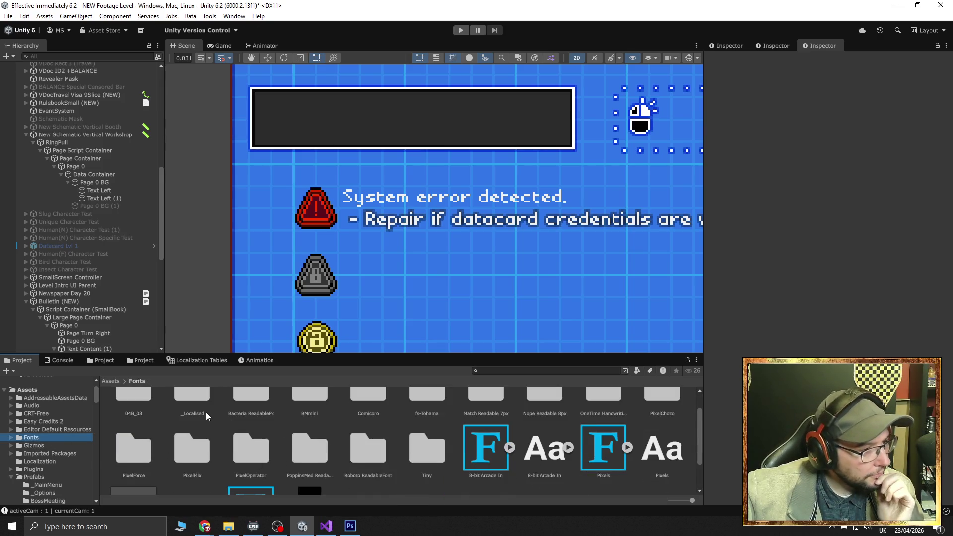
scroll(207, 412, up, 1)
double_click(193, 432)
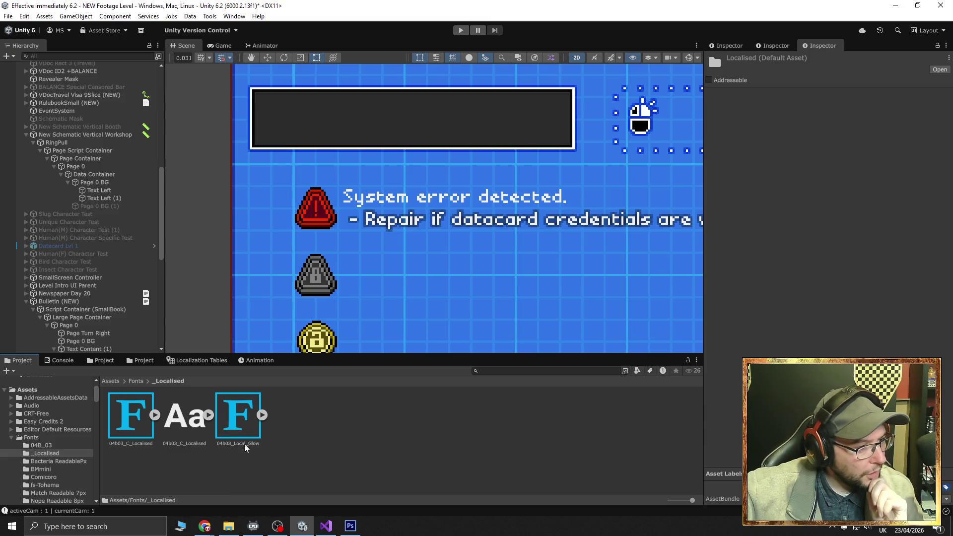
click(138, 382)
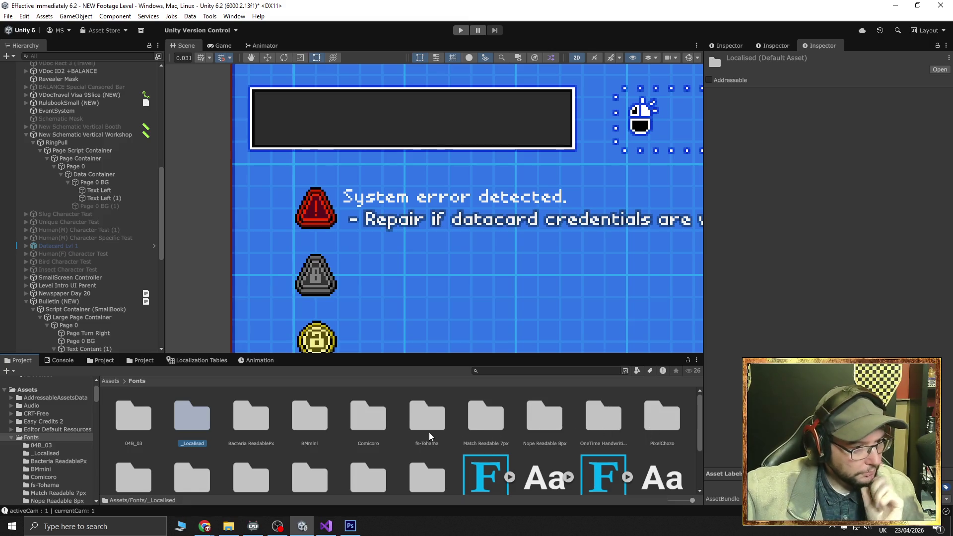
double_click(322, 425)
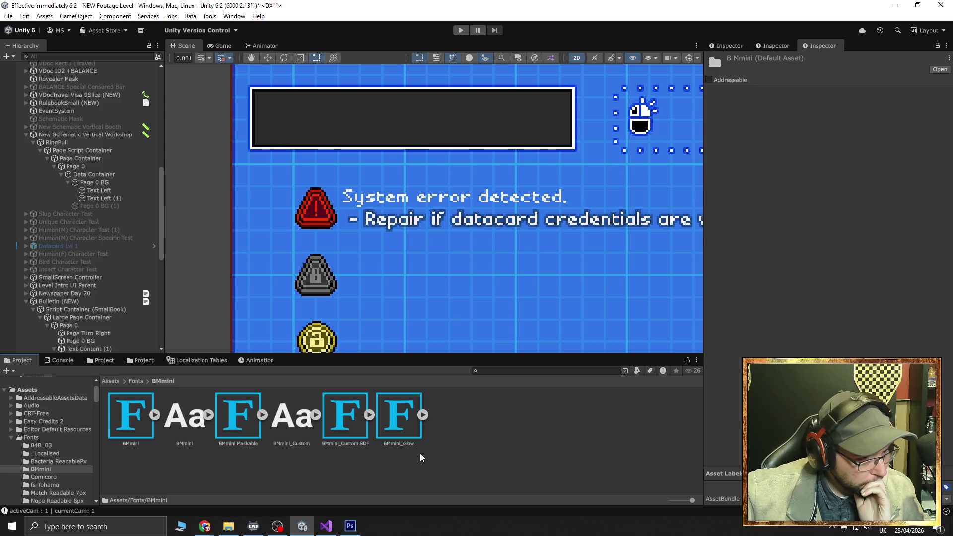
Inspect the material and texture sub-assets of BMmini_Custom and BMmini_Glow
click(316, 416)
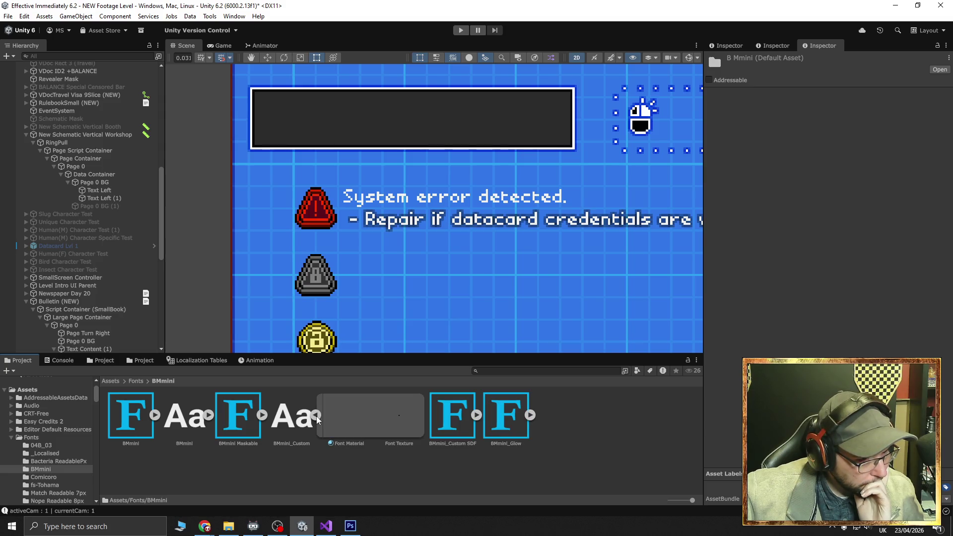
click(348, 418)
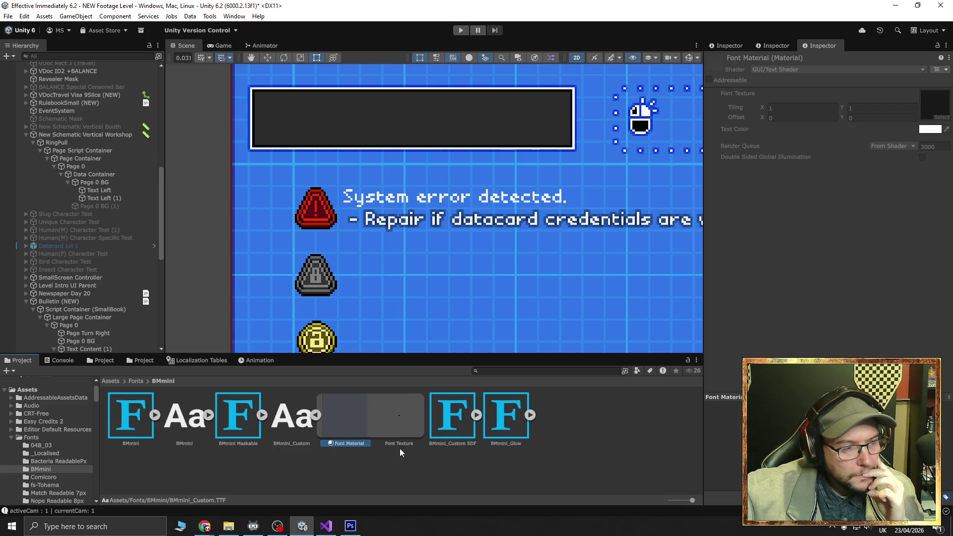
click(391, 434)
click(529, 416)
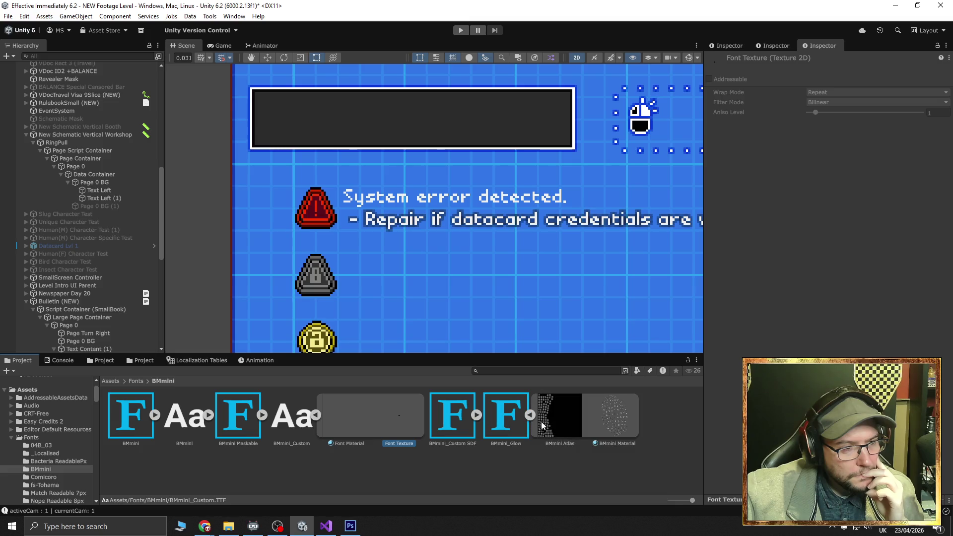
click(555, 425)
click(609, 424)
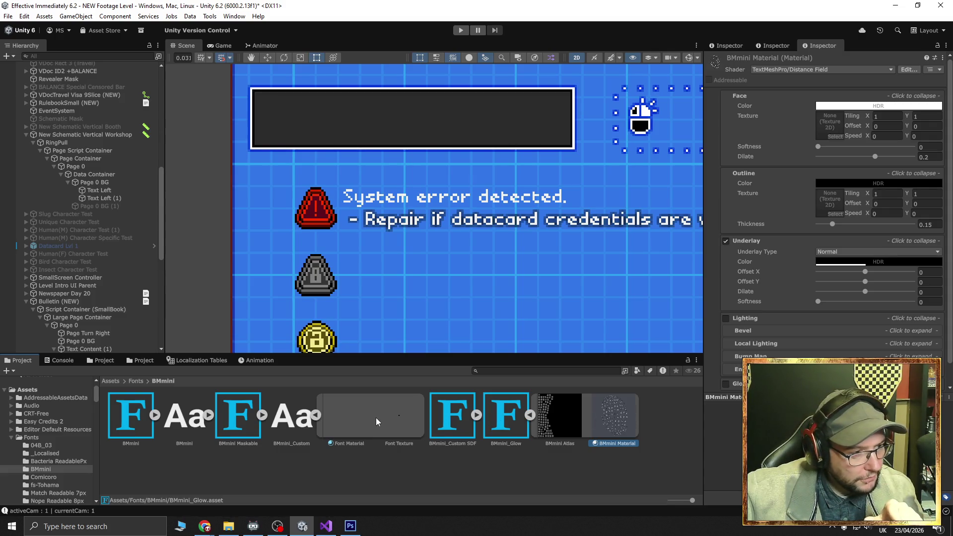
Compare the BMmini_Custom SDF atlas and Atlas Material, including Debug Settings, against the Distance Field BMmini Material
click(316, 415)
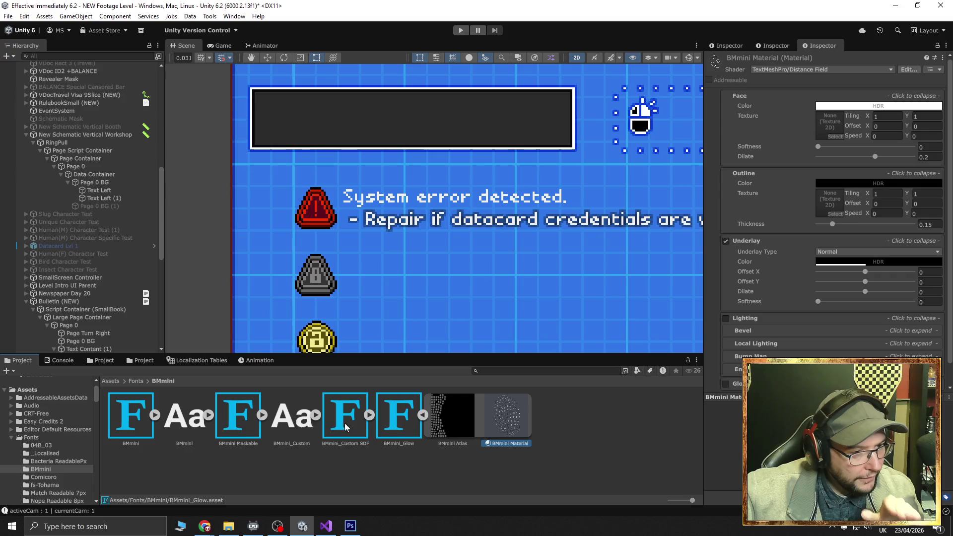
click(367, 415)
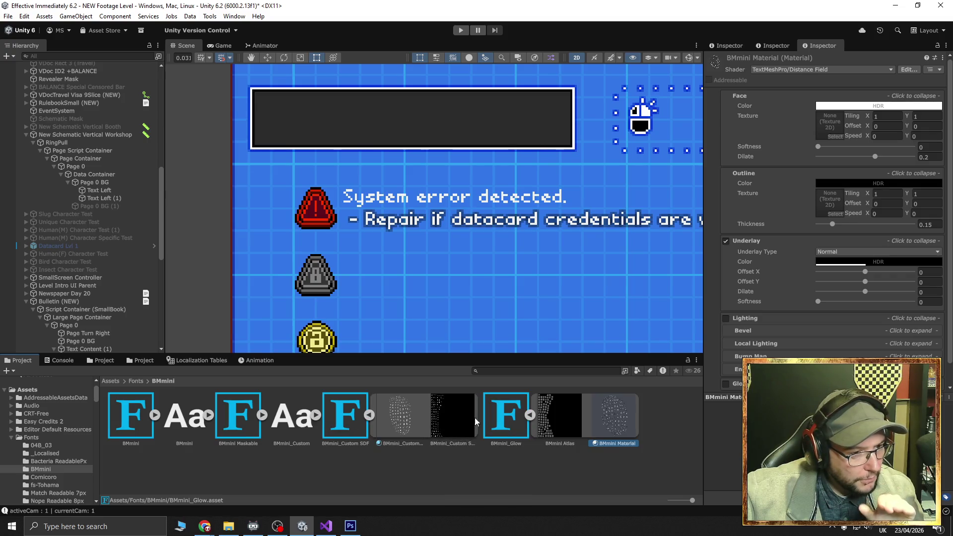
click(457, 420)
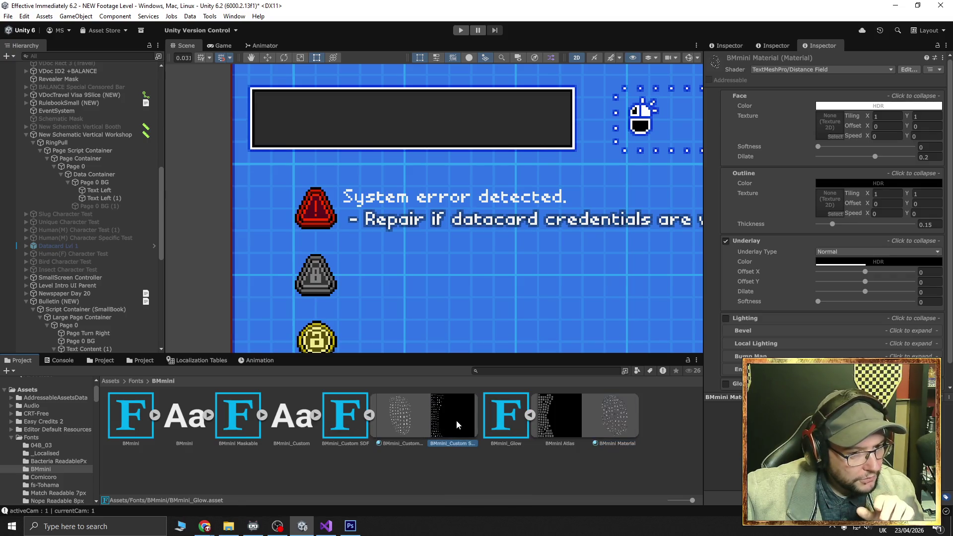
click(403, 417)
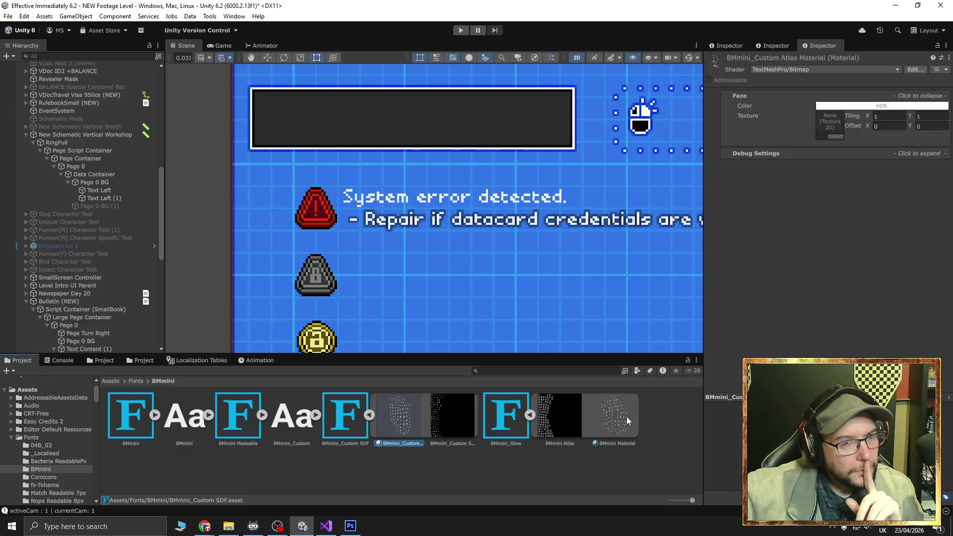
click(608, 418)
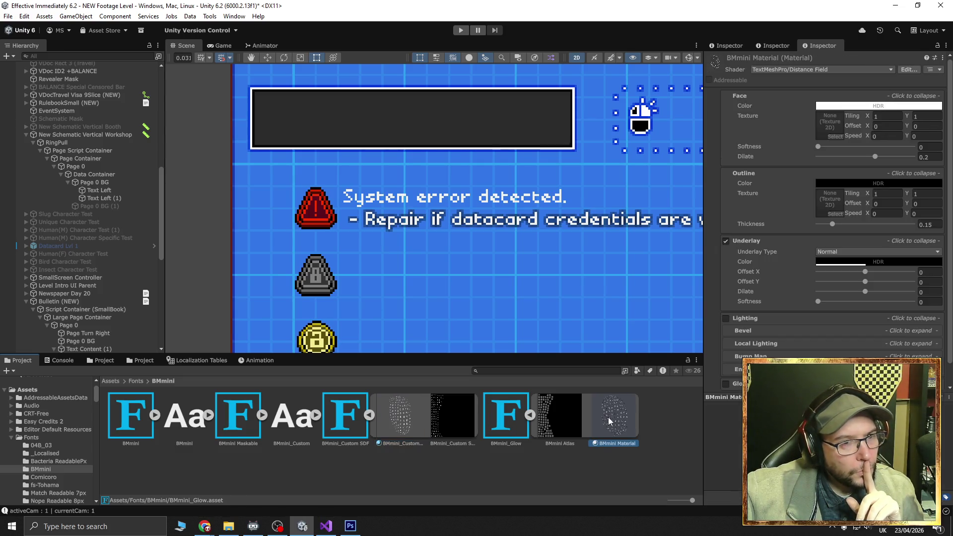
click(401, 427)
click(792, 153)
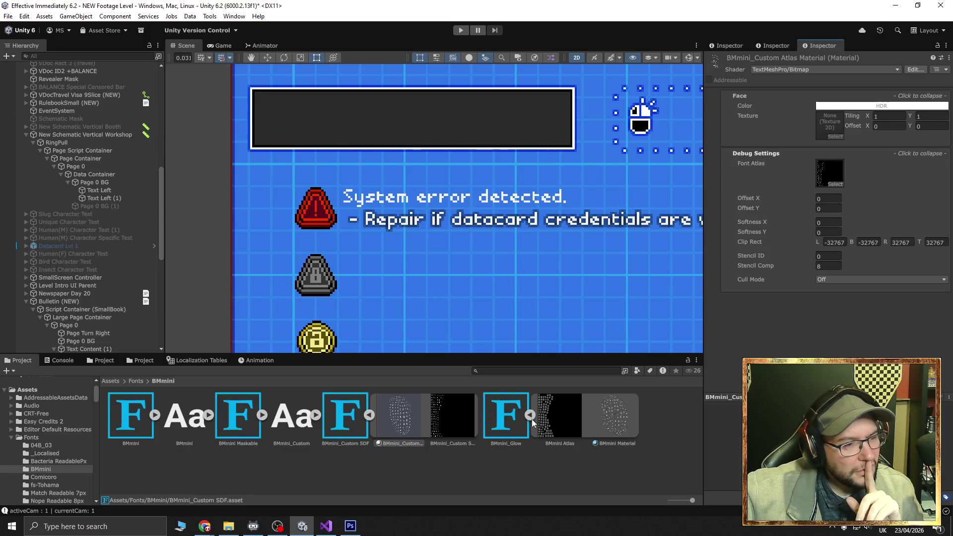
click(440, 415)
click(404, 421)
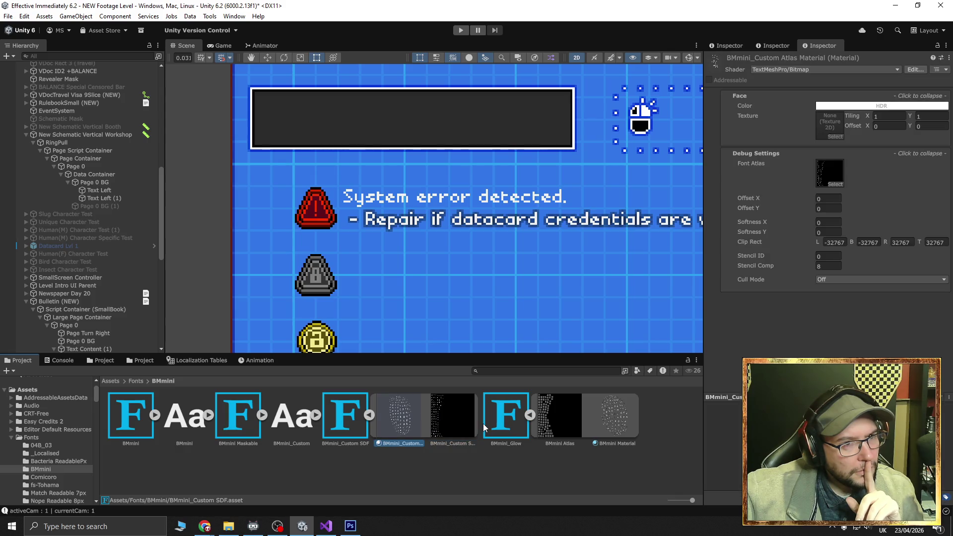
click(617, 414)
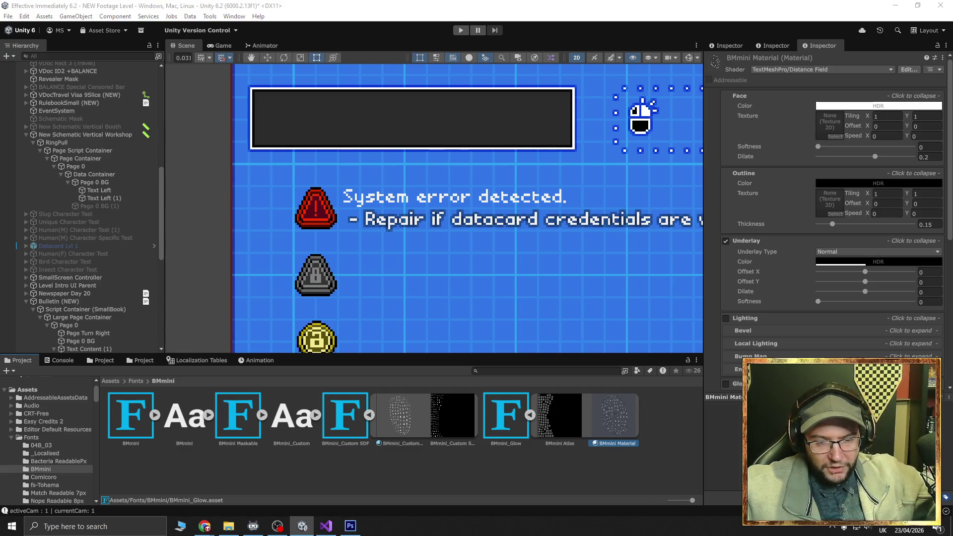
key(alt+Tab)
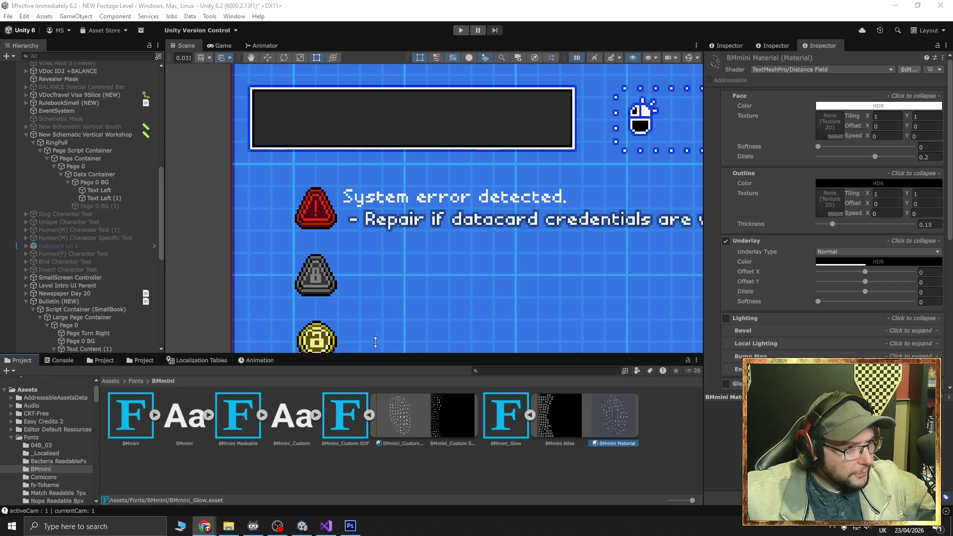
Select Text Left in the Hierarchy to show its TextMeshPro settings in the Inspector
click(97, 190)
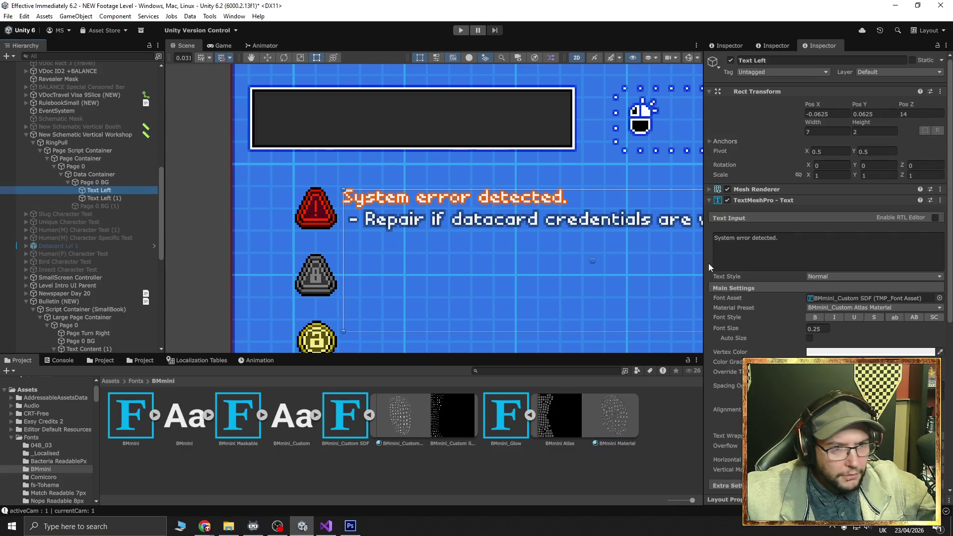
Check the Material Preset list, then bring up the BMmini_Custom Atlas Material's menu containing Create Material Preset
click(941, 307)
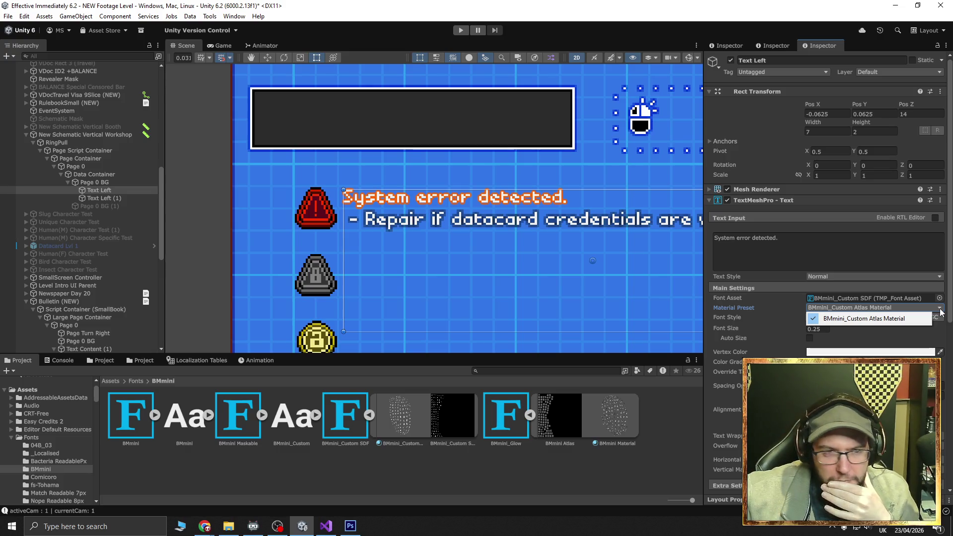
click(949, 301)
drag(948, 301, 951, 452)
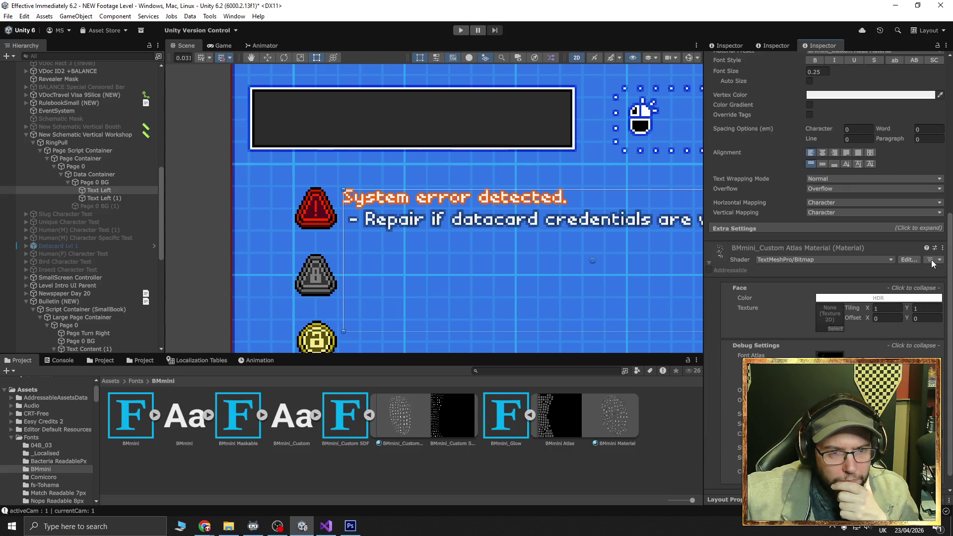
click(932, 264)
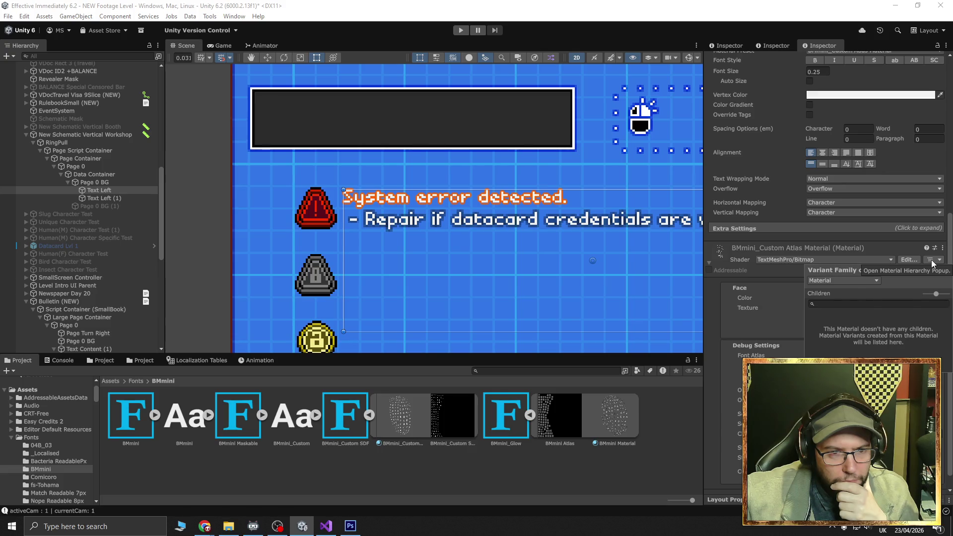
click(932, 264)
click(942, 247)
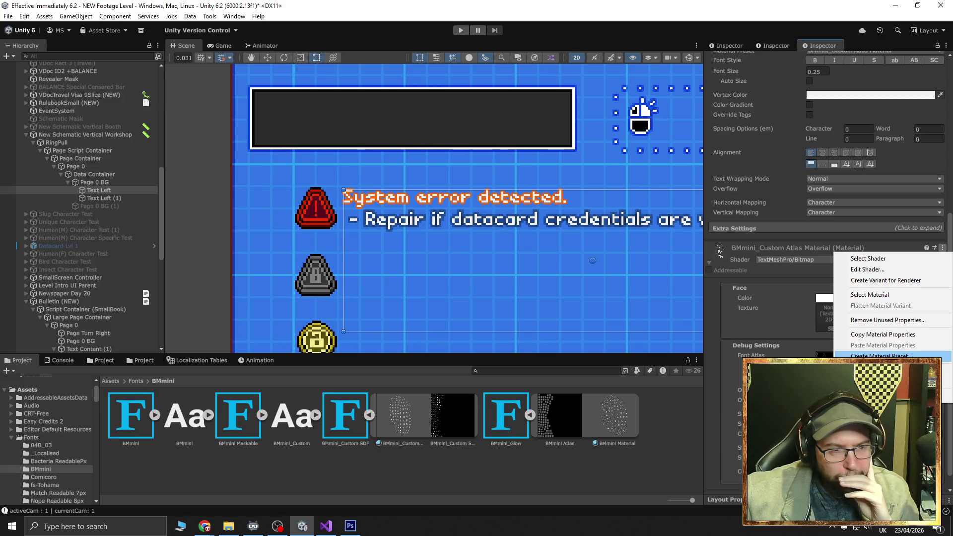
Create the BMmini_Custom SDF material preset and switch its shader to TextMeshPro/Distance Field
click(878, 356)
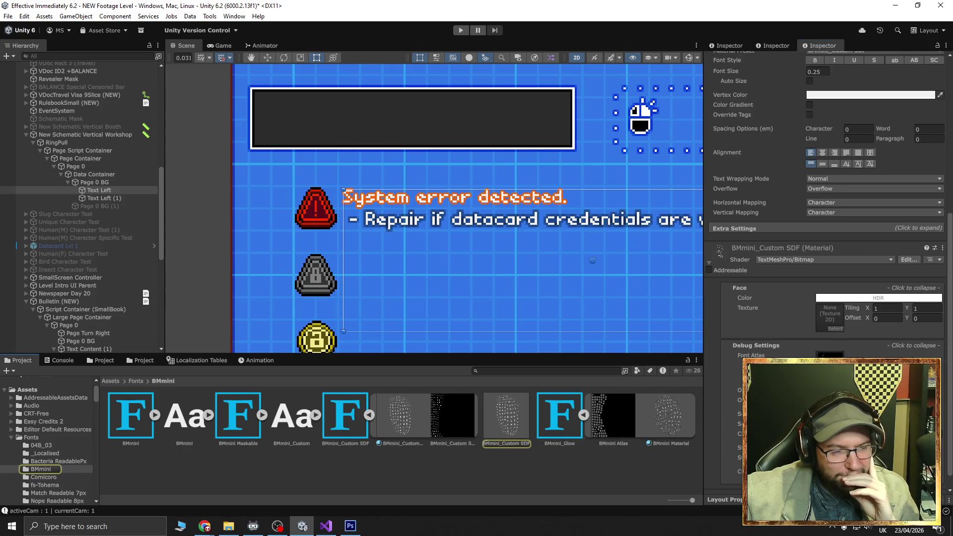
key(Return)
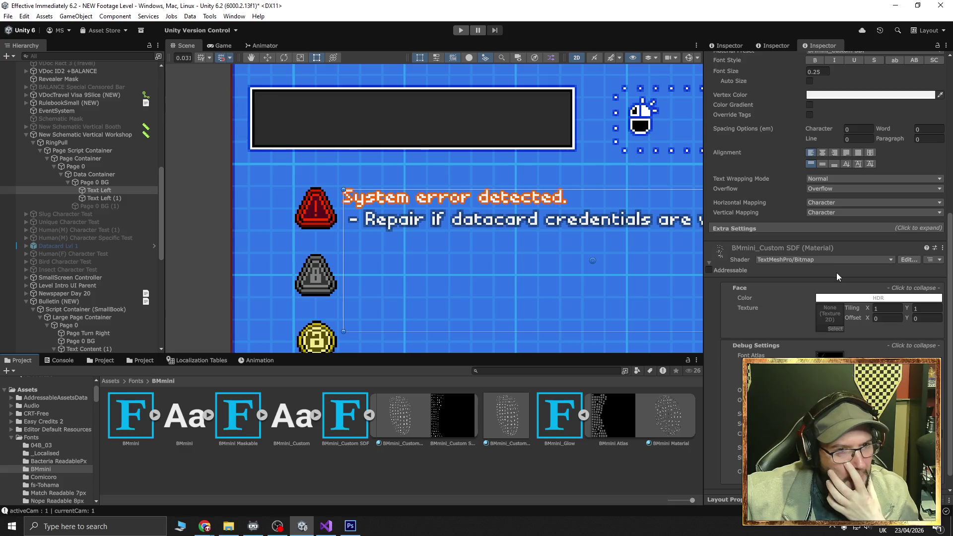
click(840, 260)
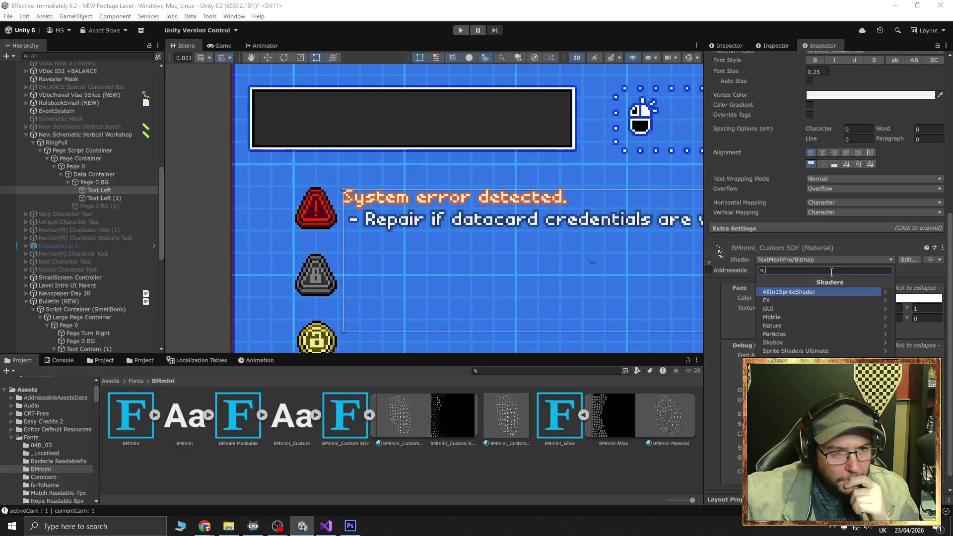
text(dis)
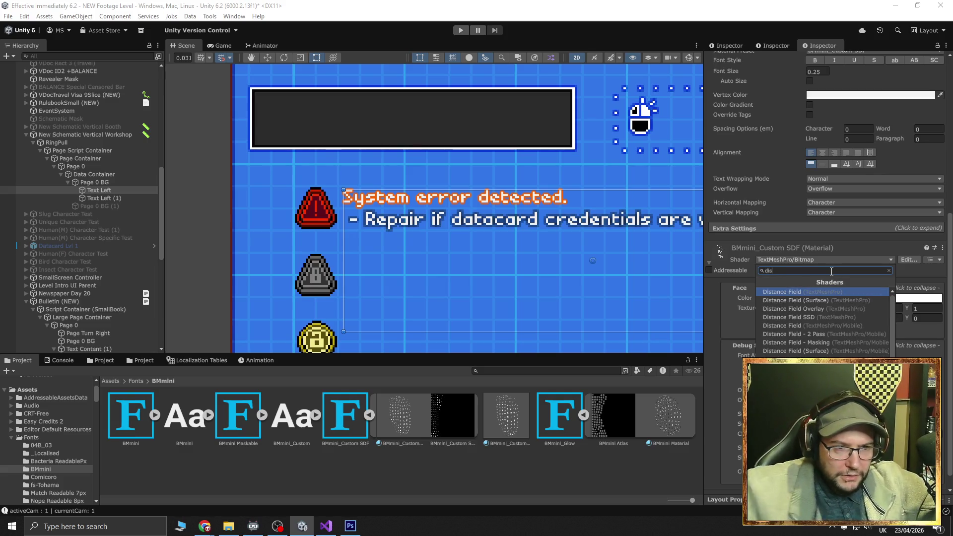
click(842, 292)
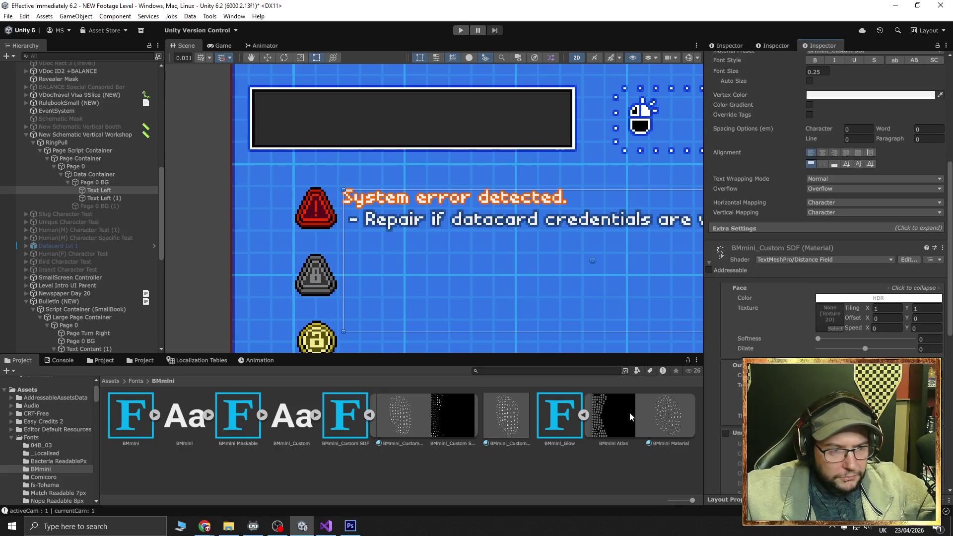
click(665, 415)
scroll(789, 311, up, 5)
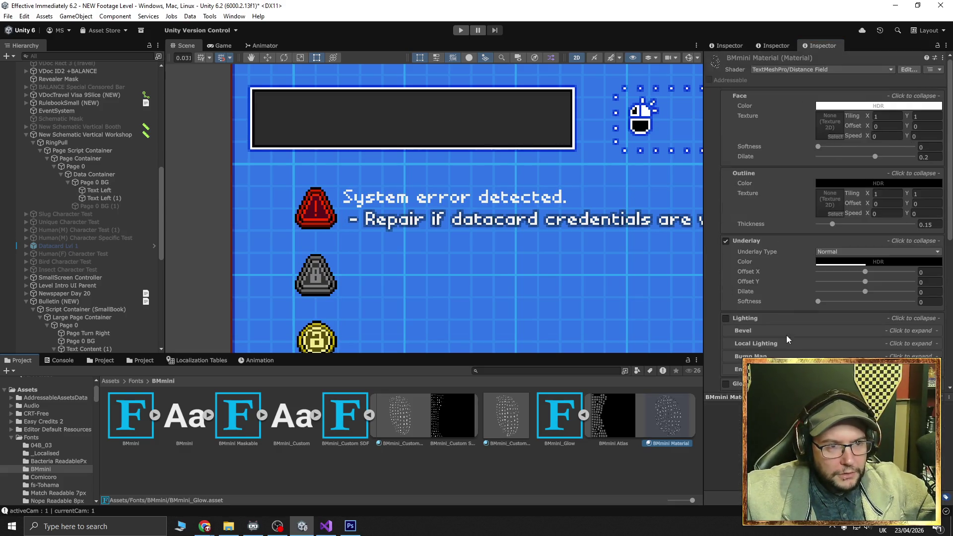
Compare BMmini_Custom SDF with BMmini Material and browse BMmini Material's asset and preset options
click(505, 415)
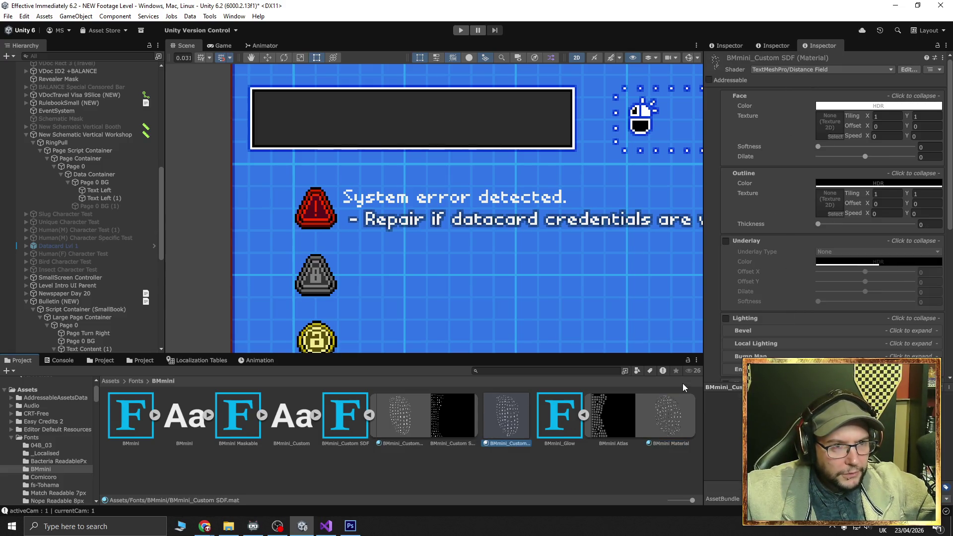
click(661, 431)
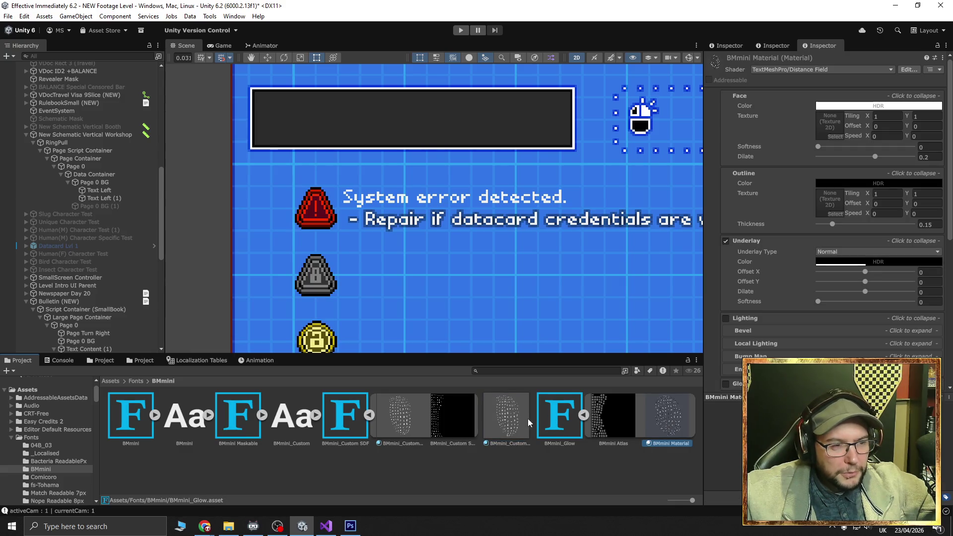
right_click(666, 418)
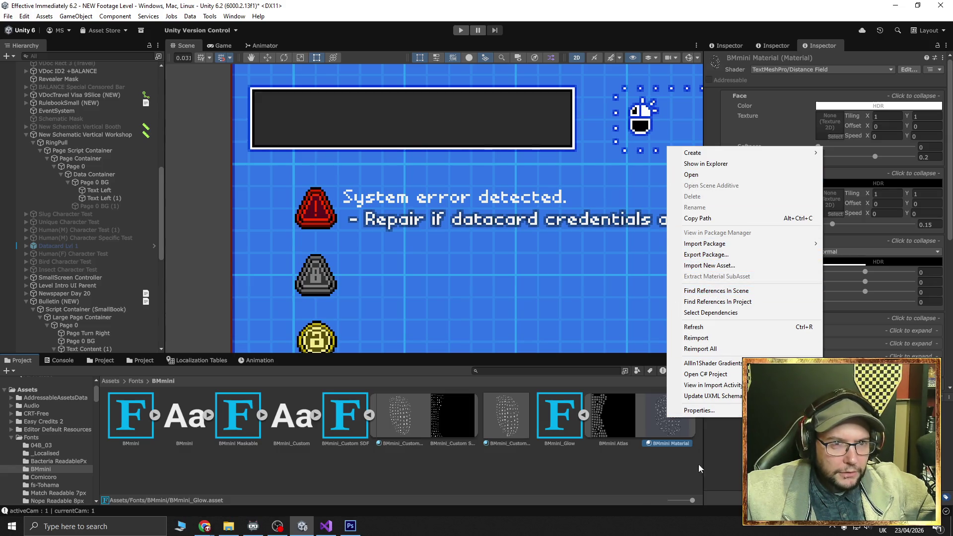
click(930, 69)
click(930, 71)
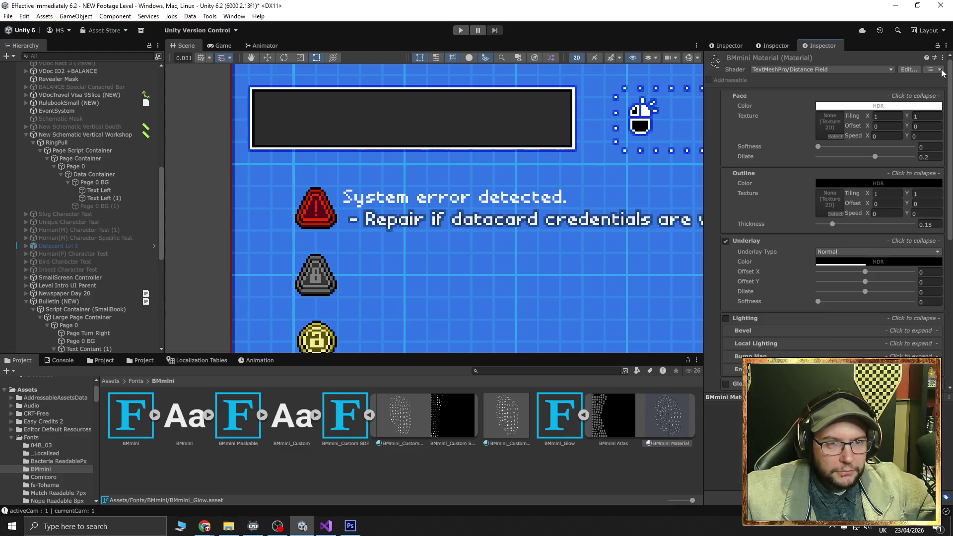
click(934, 59)
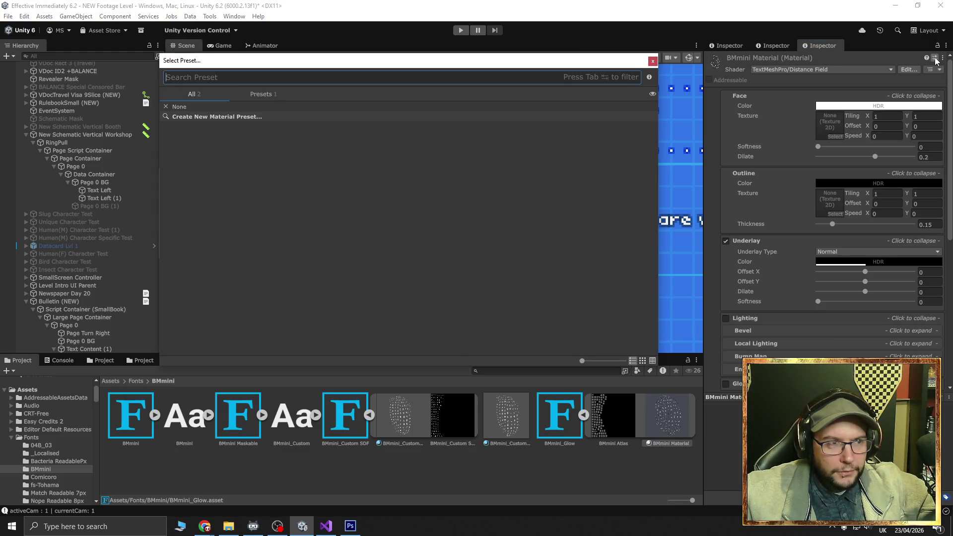
click(656, 59)
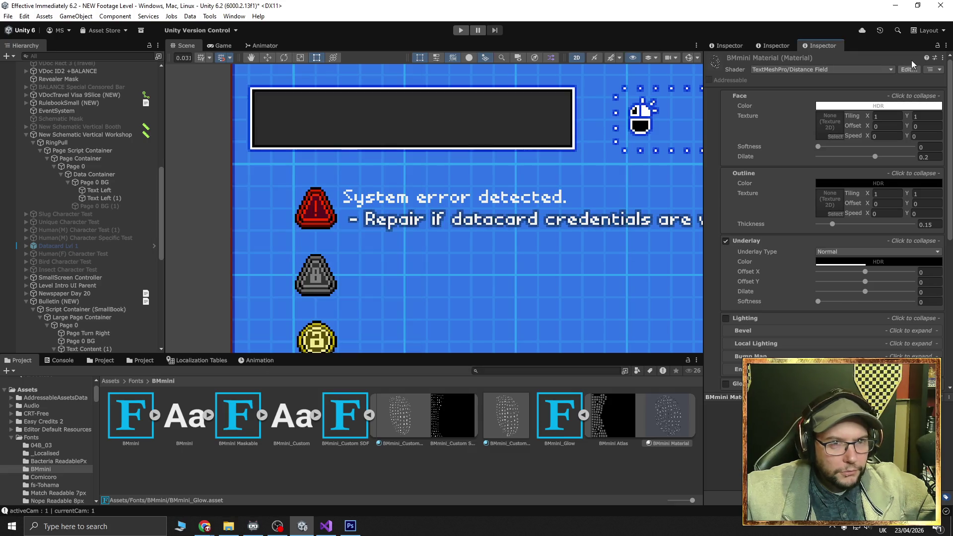
Copy BMmini Material's properties and paste them into BMmini_Custom SDF (Dilate 0.2, outline 0.15, underlay on)
click(942, 57)
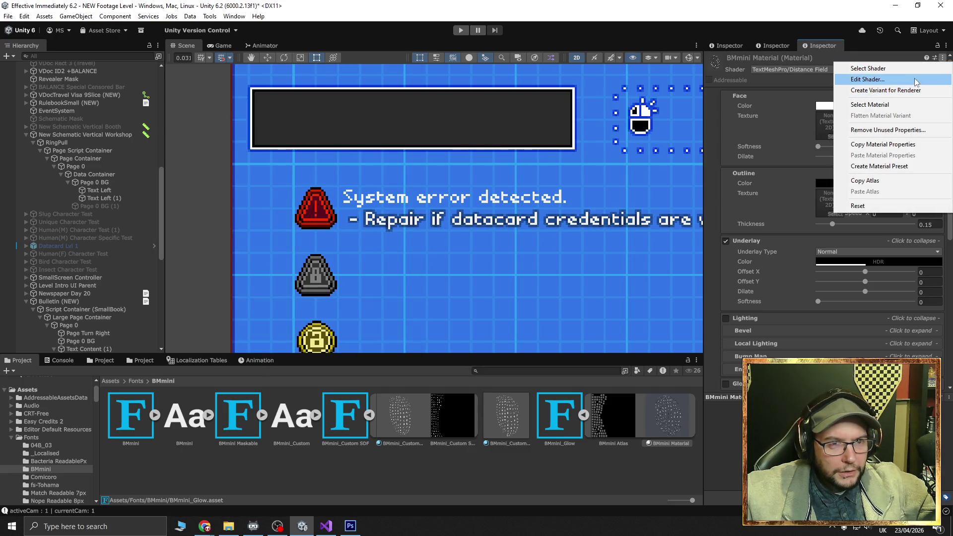
click(903, 145)
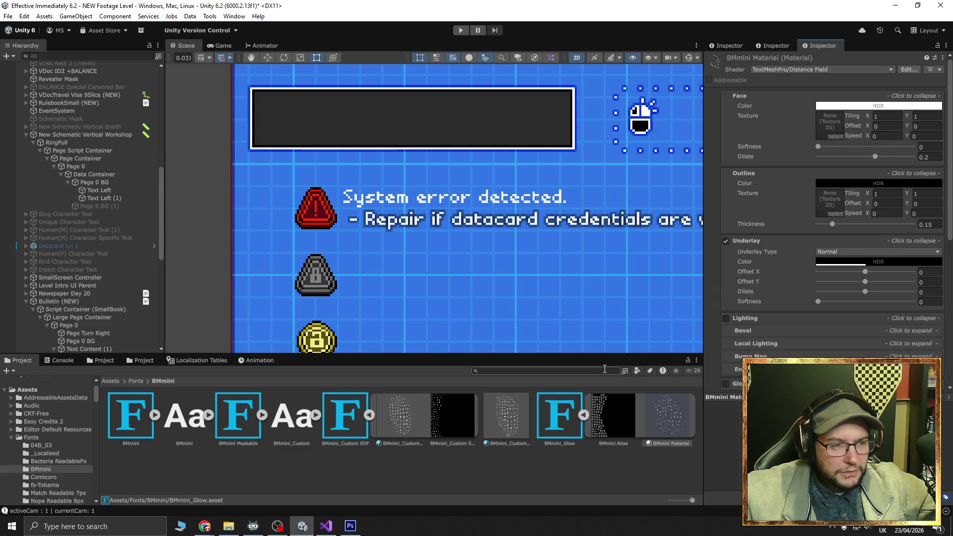
click(507, 417)
click(942, 58)
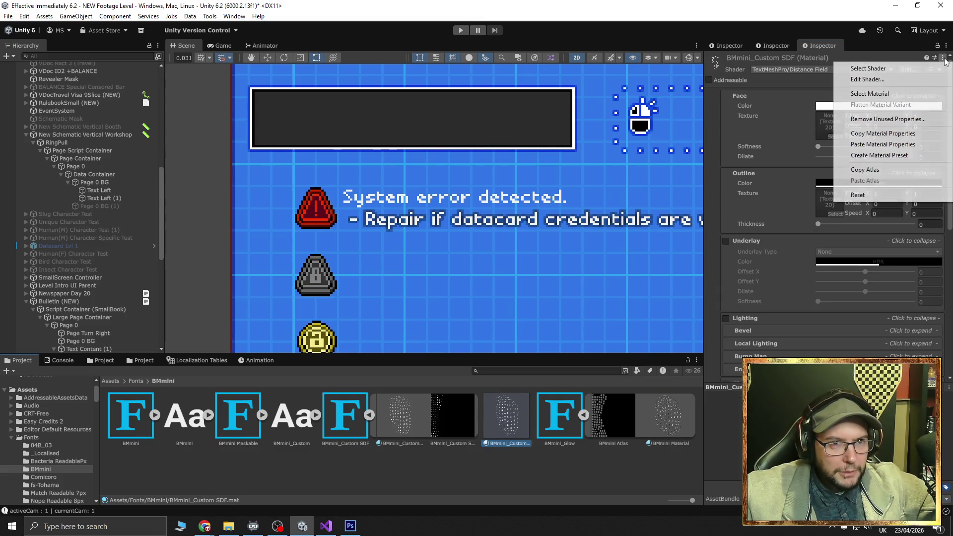
click(894, 145)
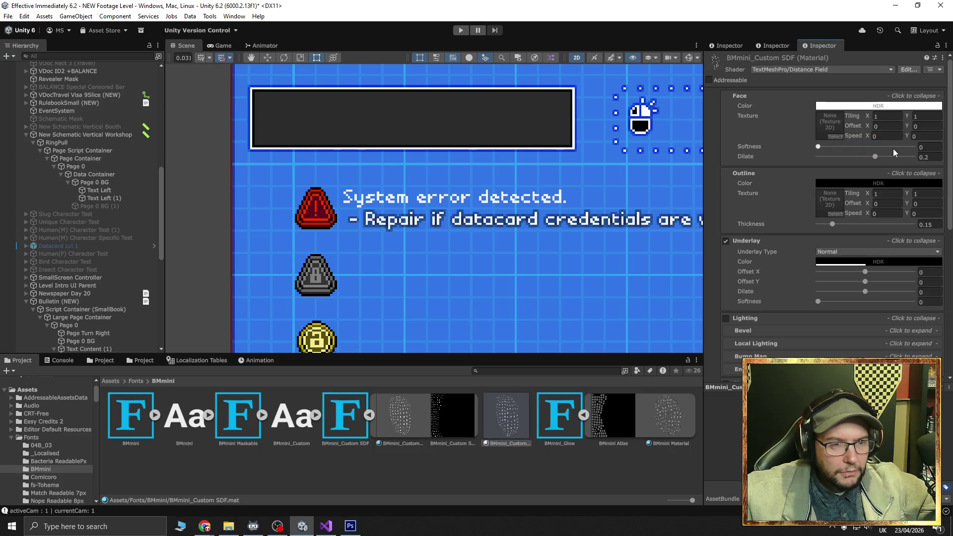
click(513, 425)
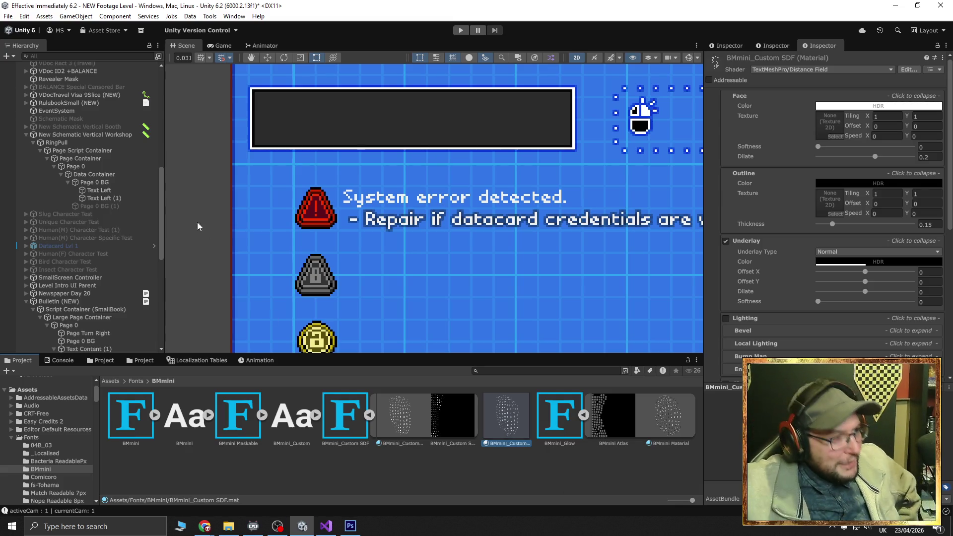
click(112, 189)
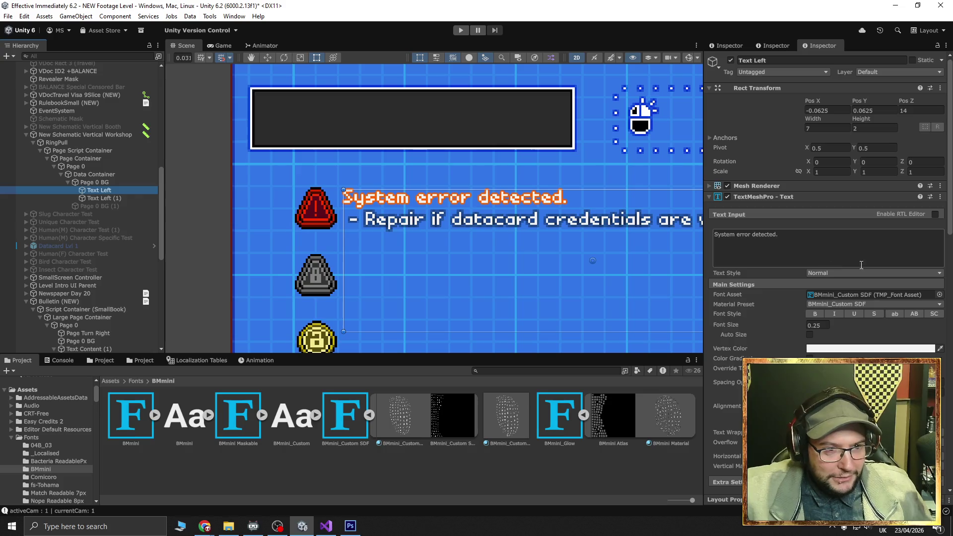
Try the BMmini_Custom Atlas Material and SDF presets on Text Left, ending on Atlas Material
click(929, 304)
click(927, 316)
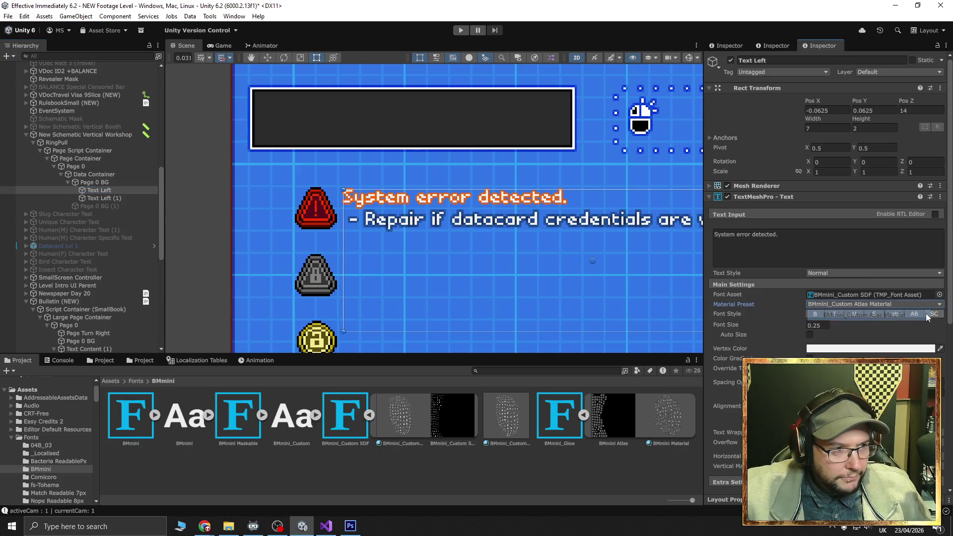
click(205, 264)
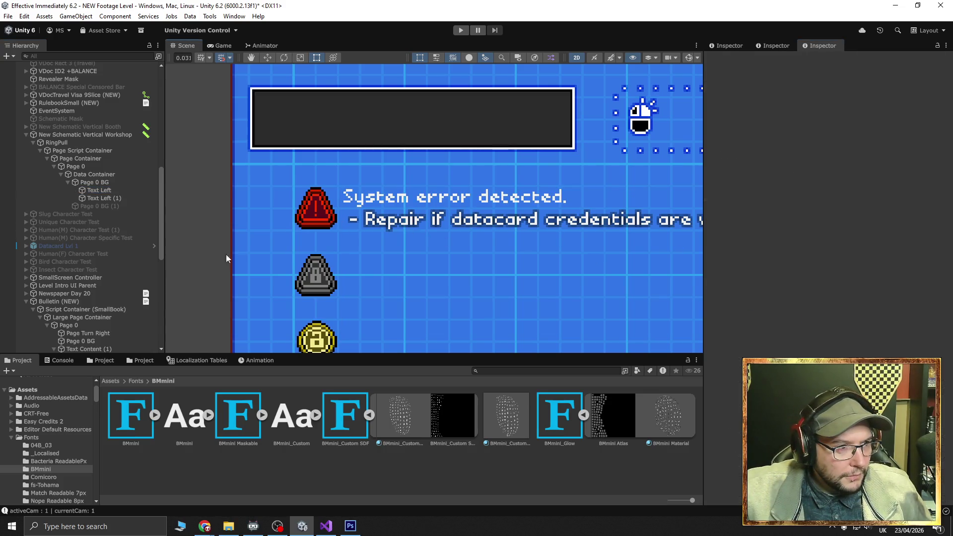
scroll(392, 208, up, 2)
click(96, 190)
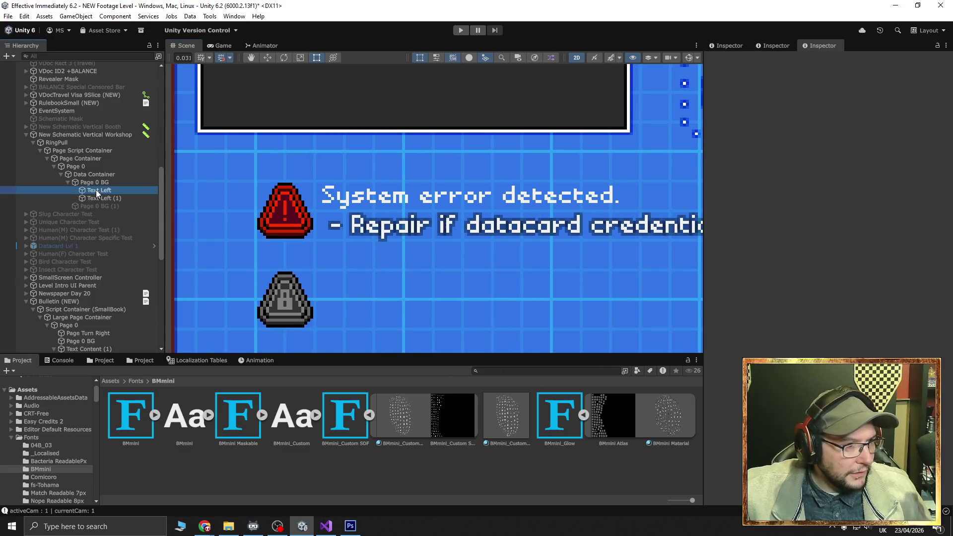
click(927, 305)
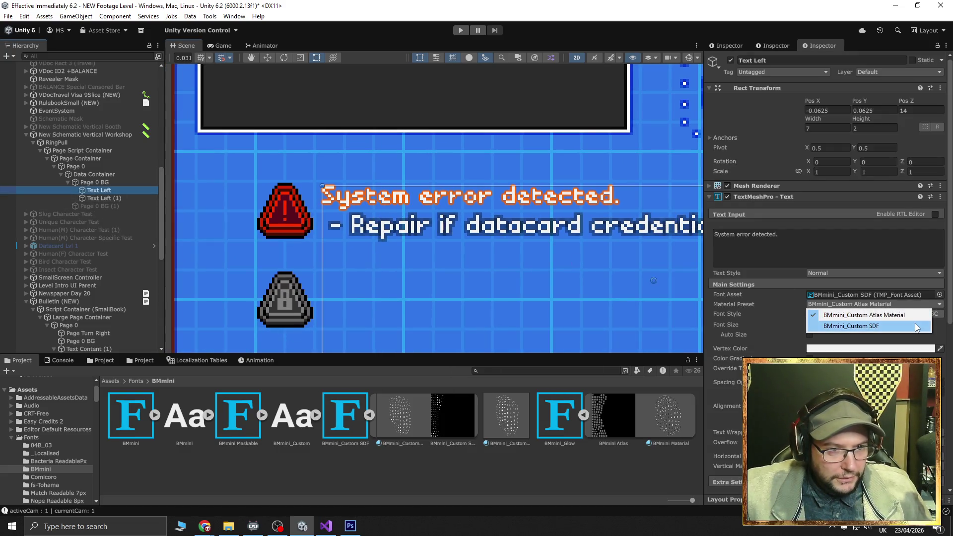
click(916, 327)
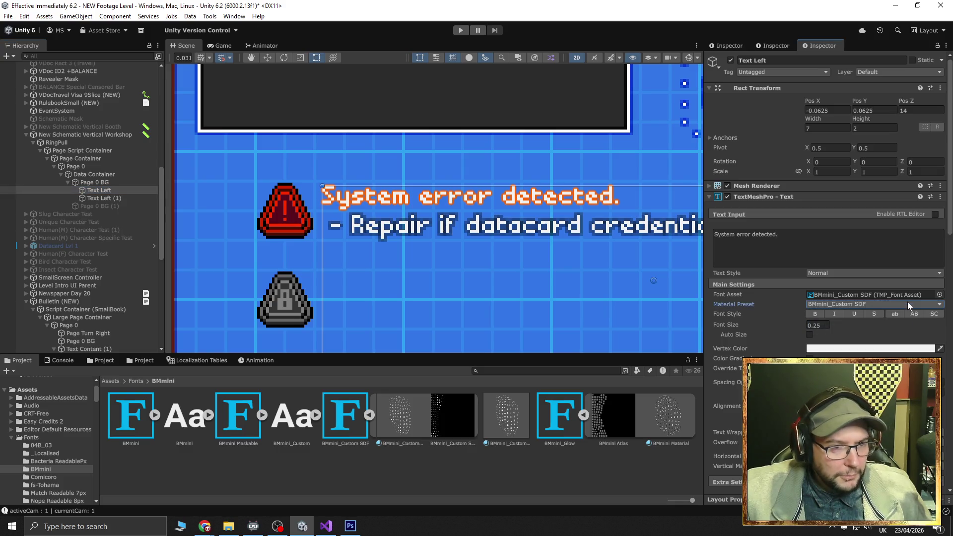
click(908, 304)
click(907, 312)
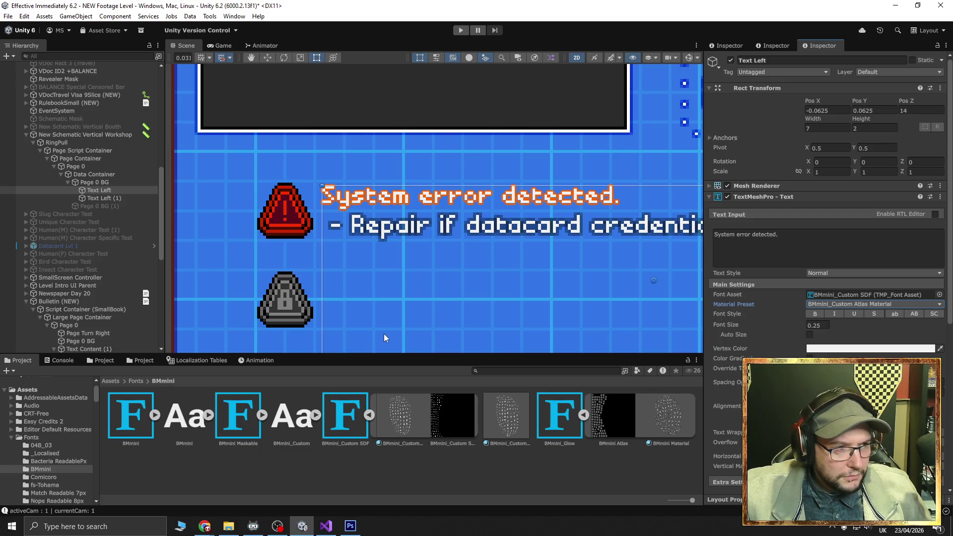
Check Text Left (1)'s presets, then set Text Left's Material Preset to BMmini_Custom SDF
click(93, 198)
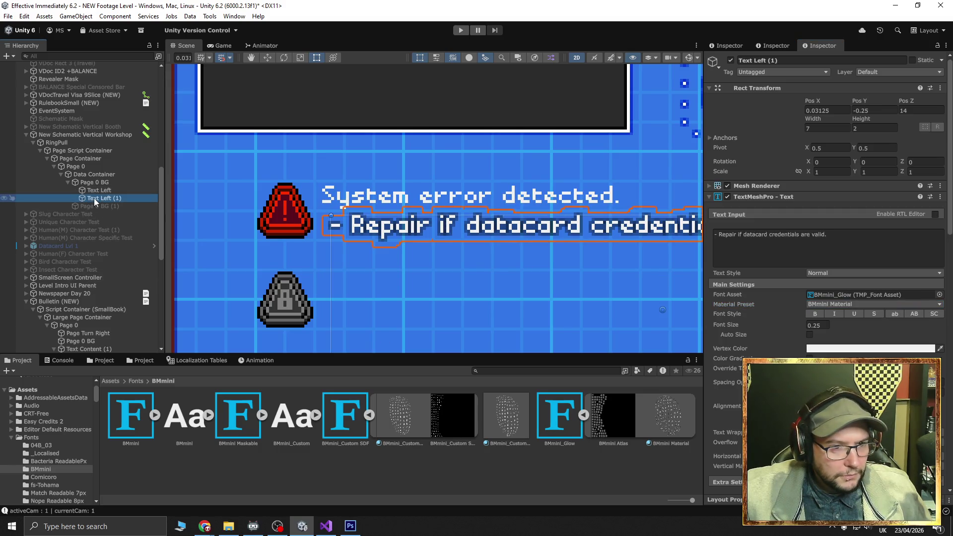
click(896, 304)
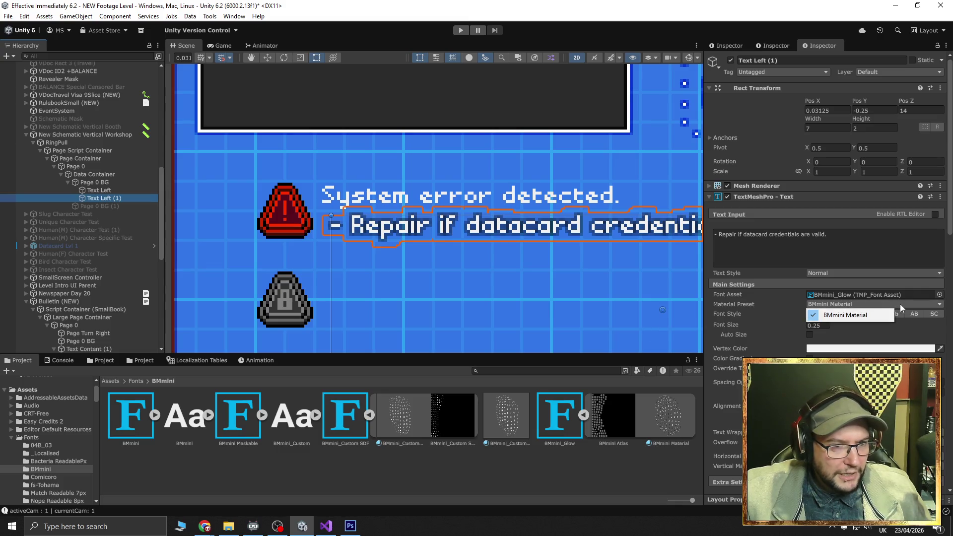
click(900, 304)
click(900, 304)
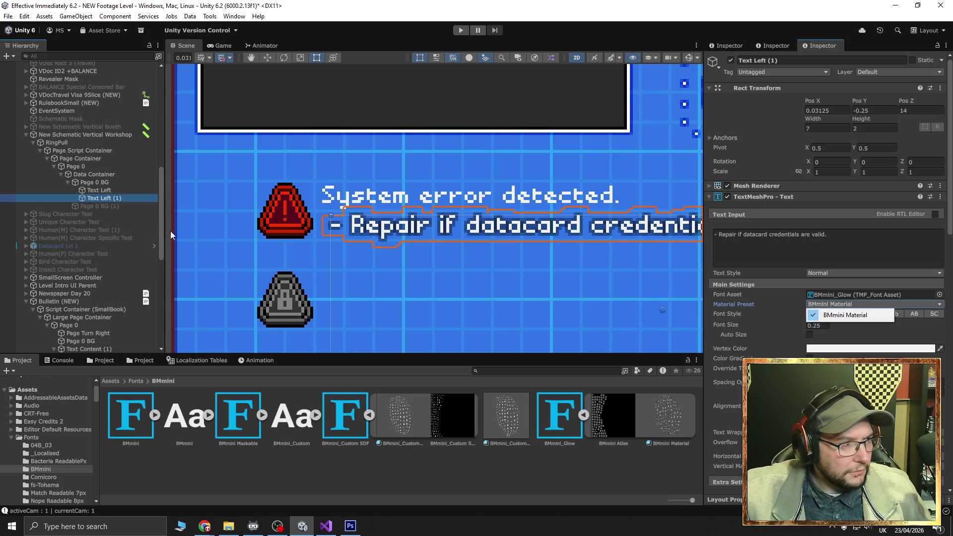
click(99, 191)
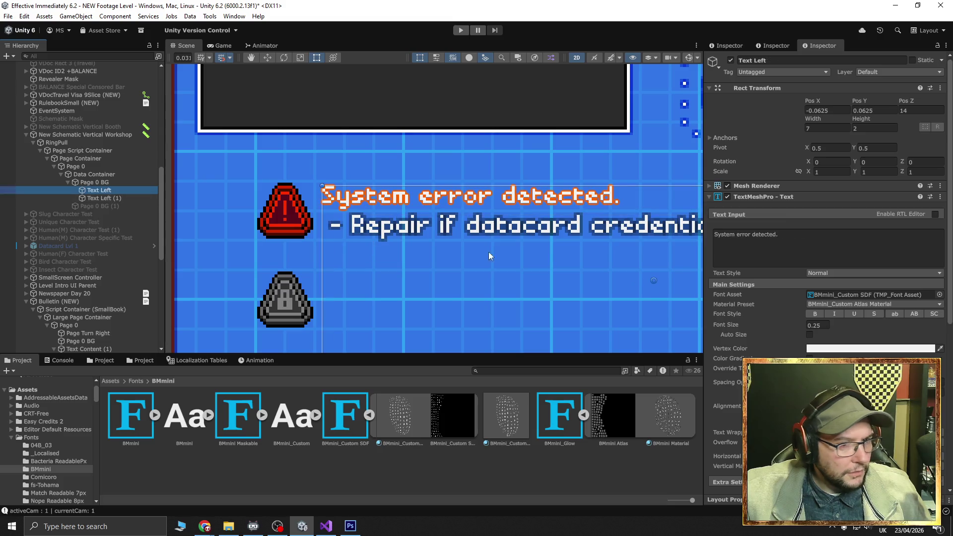
click(903, 305)
click(899, 324)
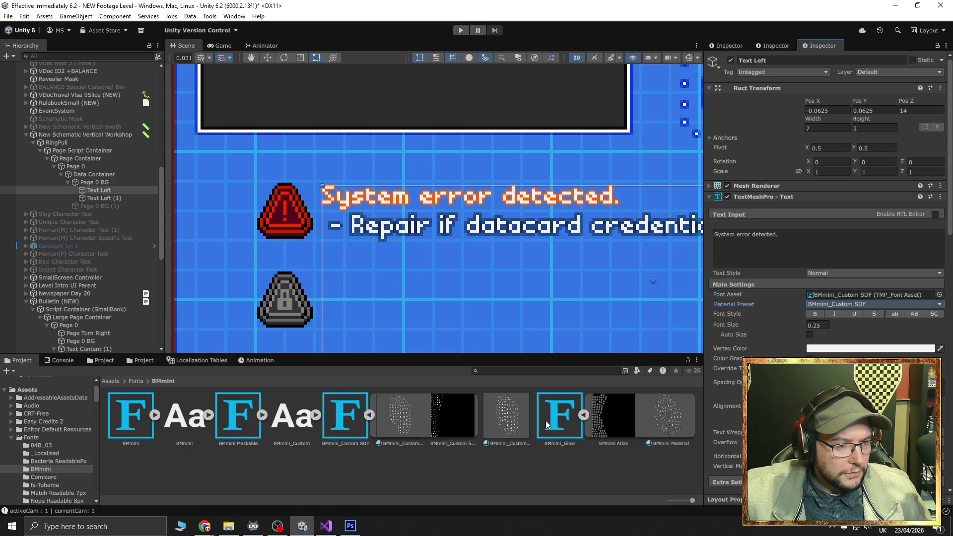
click(509, 419)
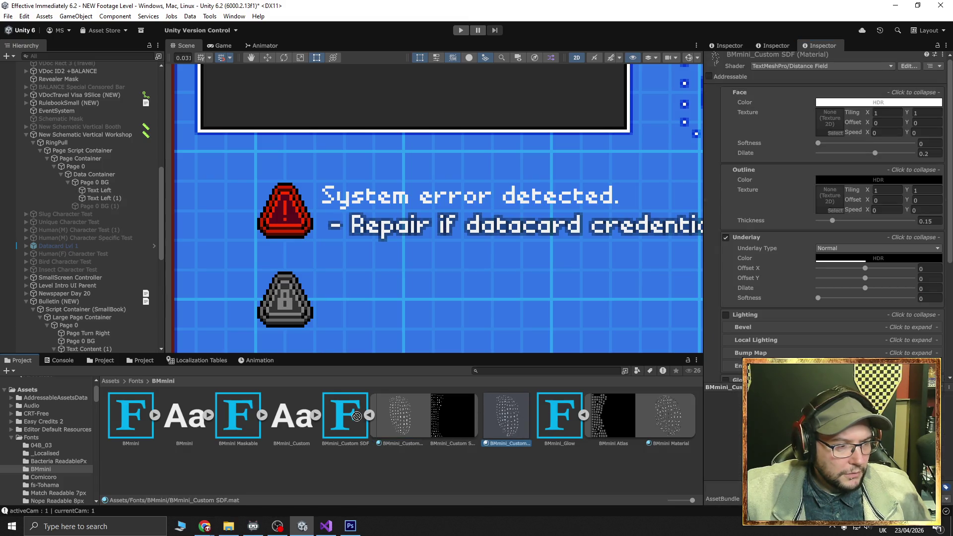
mouse_move(357, 416)
mouse_down()
mouse_move(430, 420)
mouse_move(407, 423)
mouse_up()
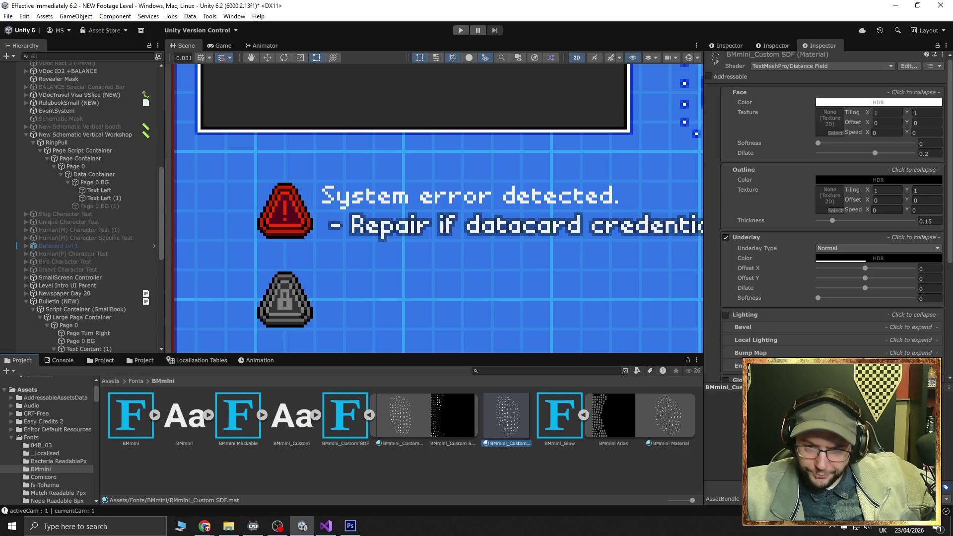
key(alt+Tab)
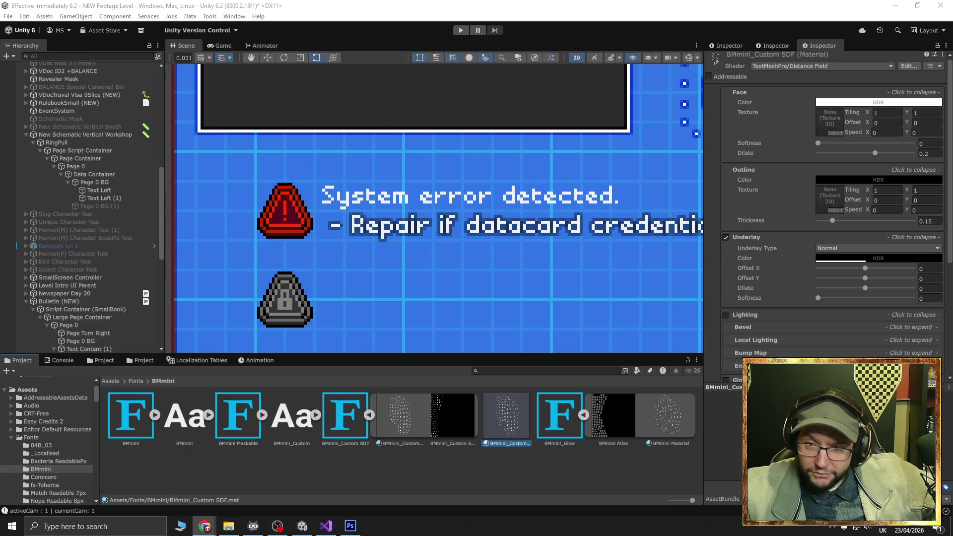
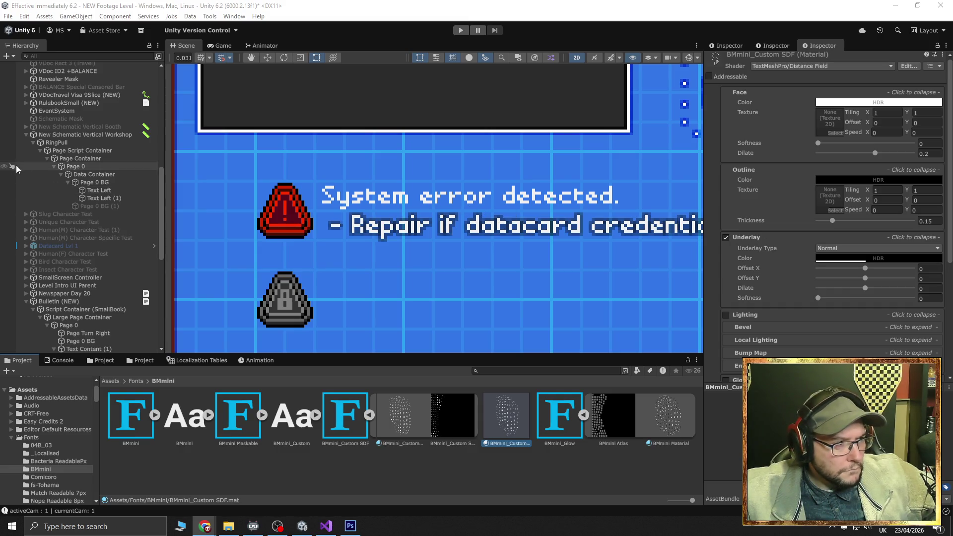
Try the BMmini_Custom Atlas Material preset on Text Left, then revert to BMmini_Custom SDF
click(99, 190)
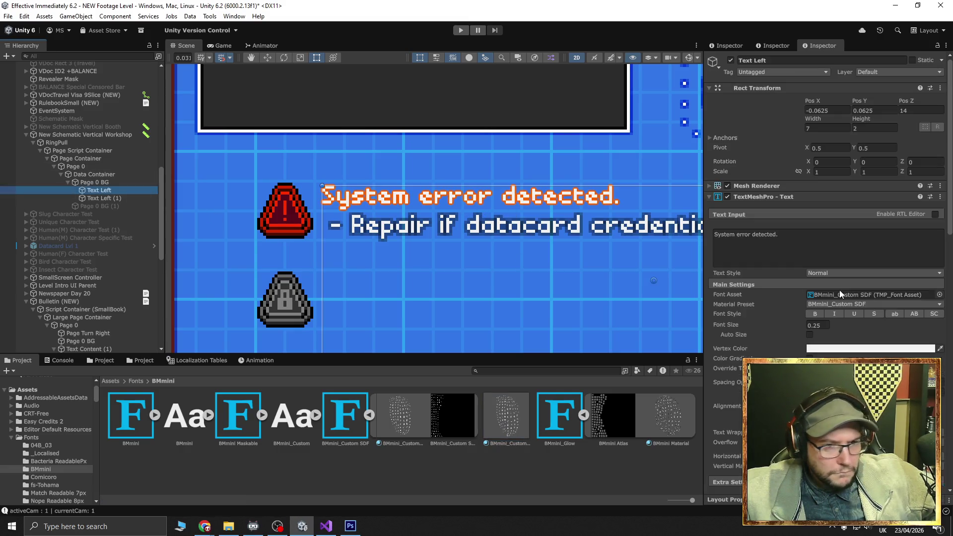
click(937, 305)
click(916, 316)
scroll(916, 327, down, 1)
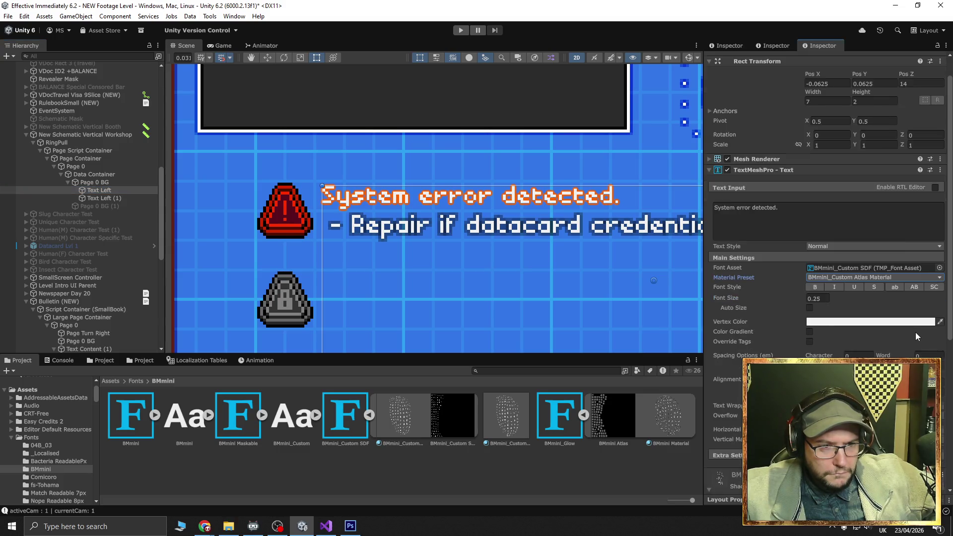
scroll(915, 332, down, 9)
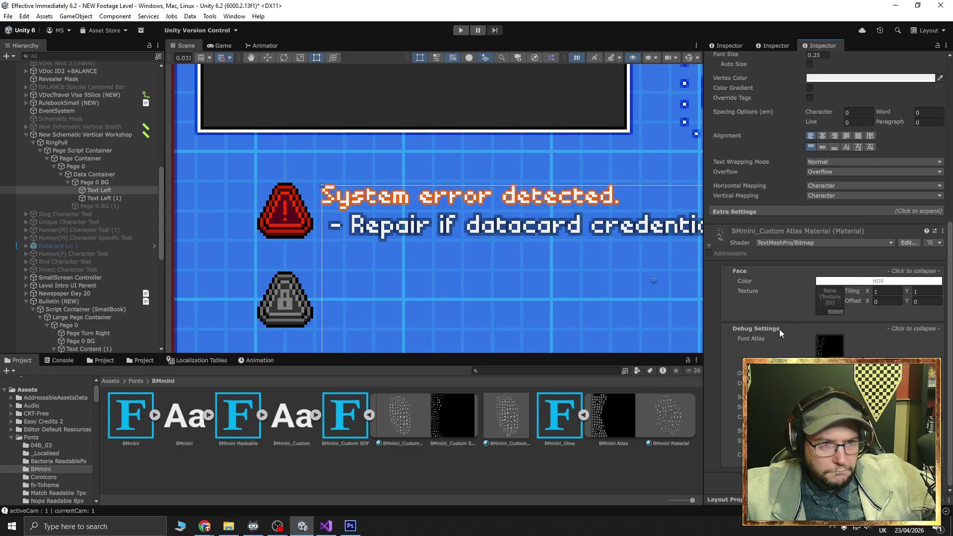
scroll(796, 274, up, 5)
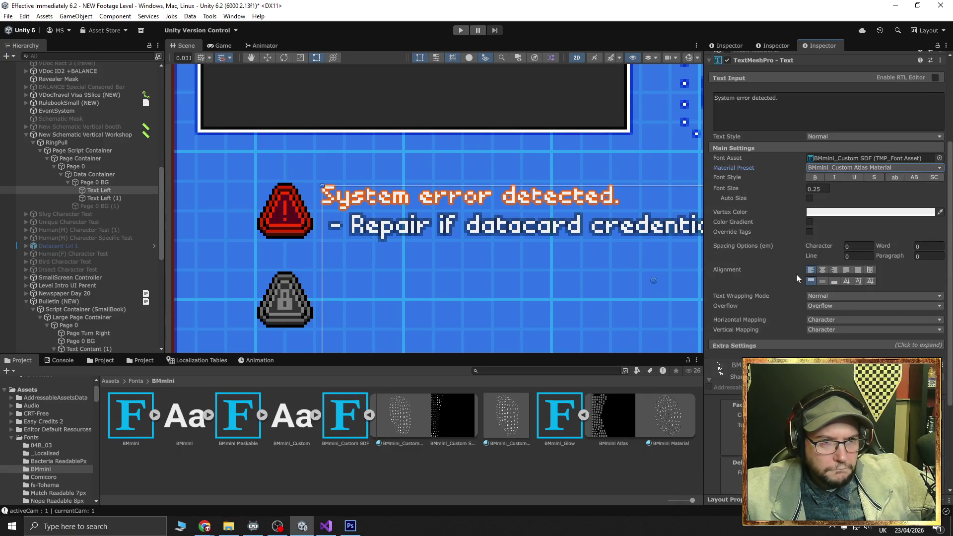
click(842, 167)
click(845, 189)
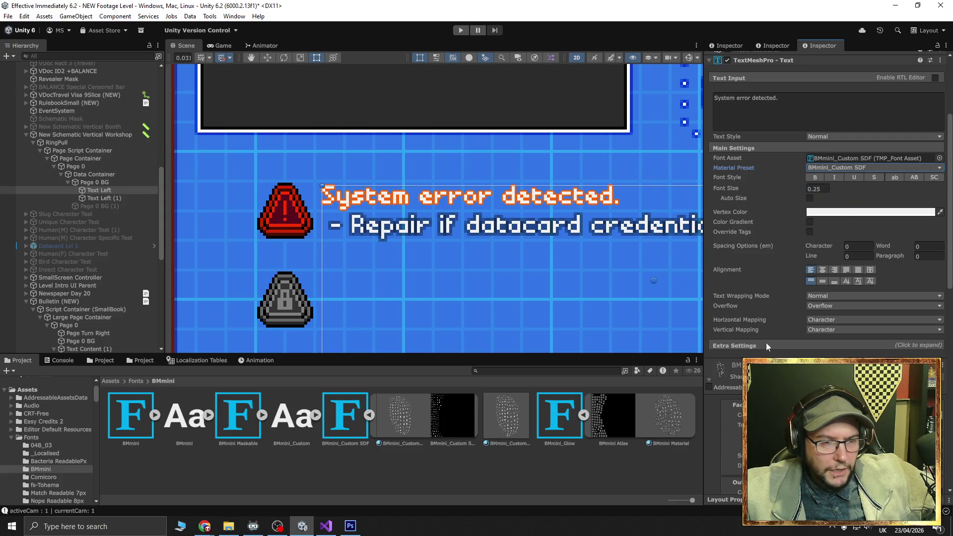
Enable Glow on the BMmini_Custom SDF material, then select the Text Left (1) object
scroll(742, 345, down, 5)
scroll(769, 286, down, 3)
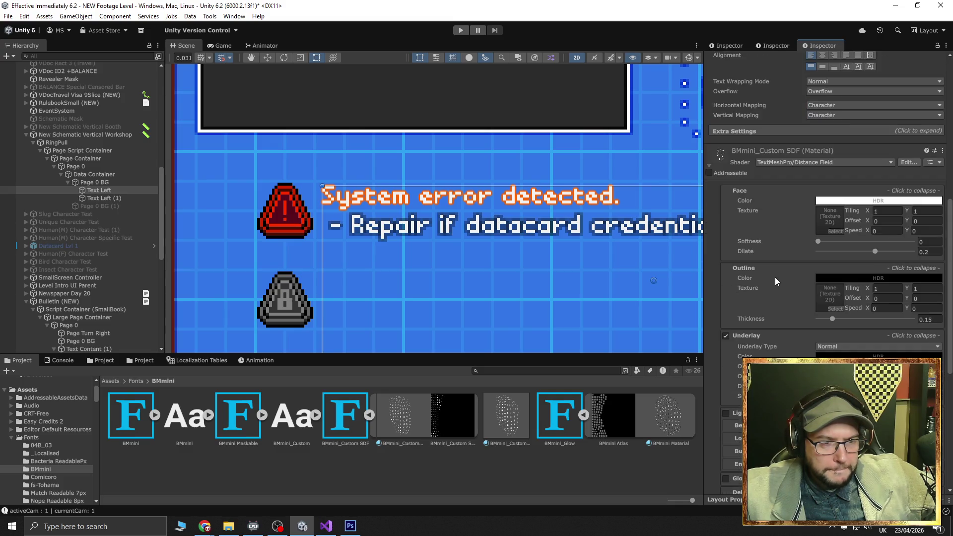
scroll(785, 276, down, 2)
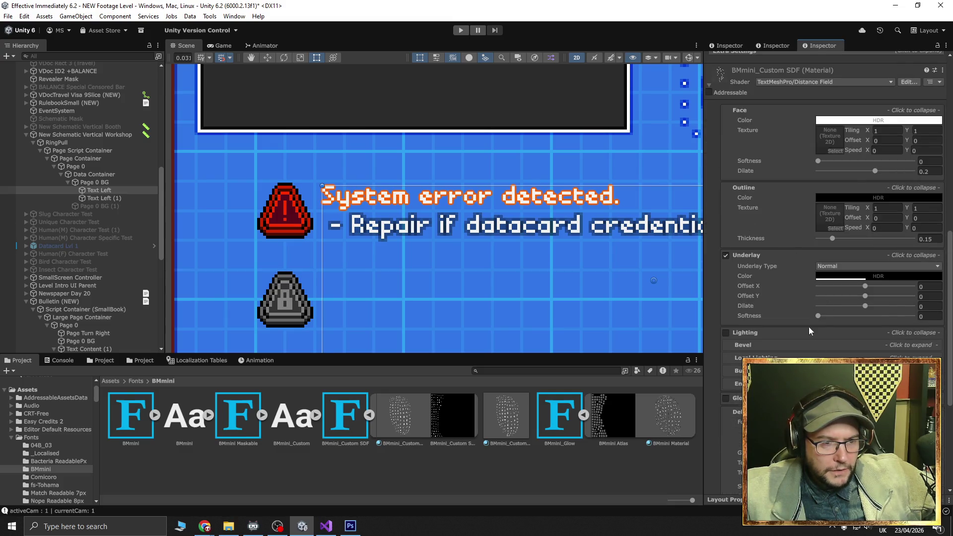
scroll(809, 327, down, 2)
click(726, 372)
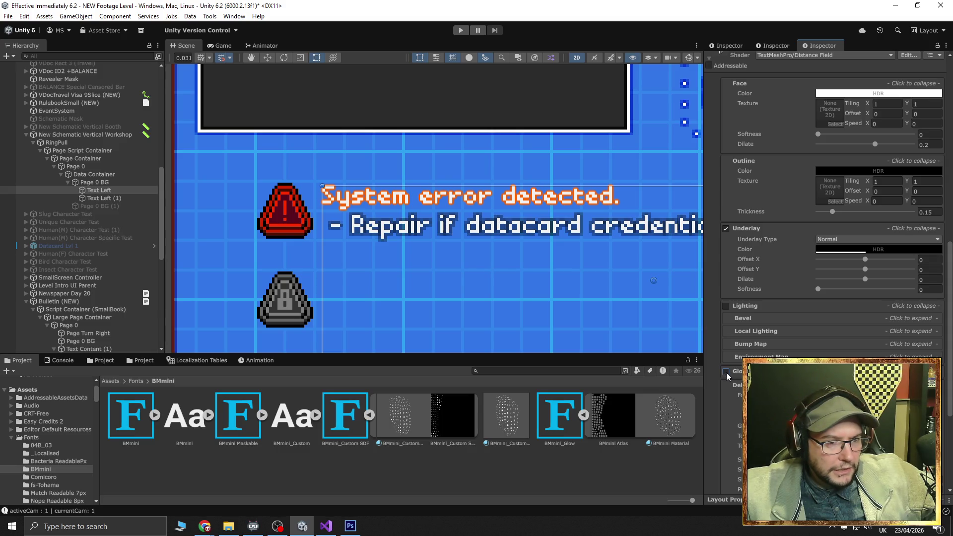
scroll(785, 333, up, 2)
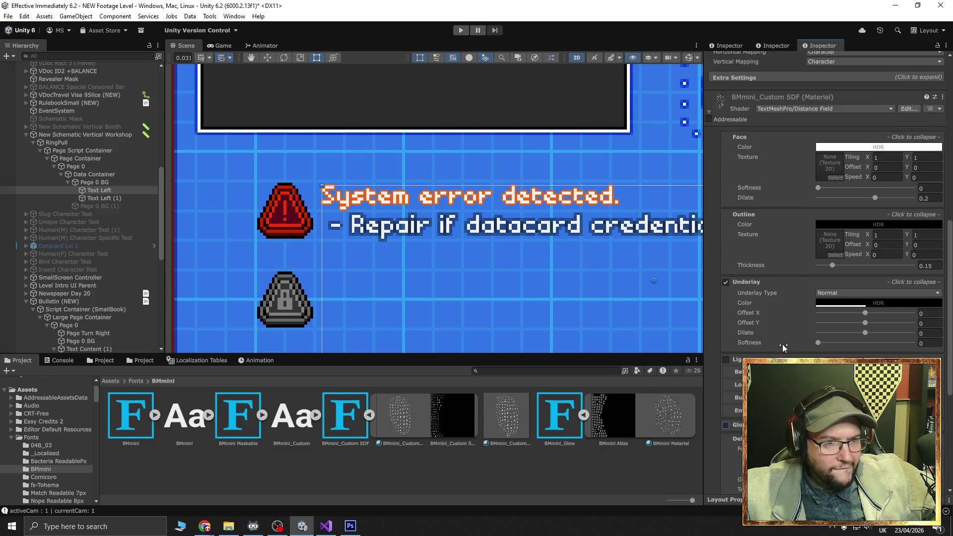
click(103, 198)
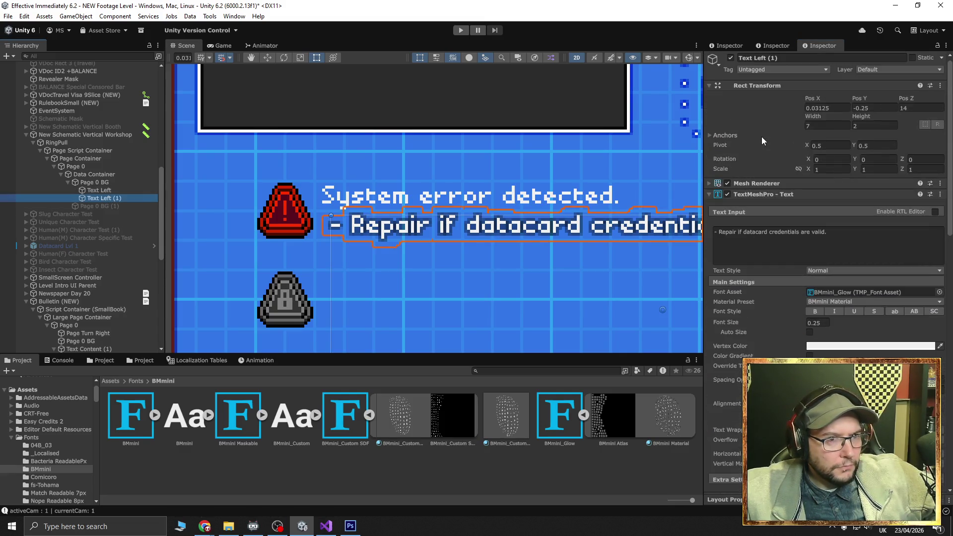
scroll(755, 154, up, 1)
Deactivate Text Left (1) and give Text Left the BMmini_Custom Atlas Material preset
click(731, 61)
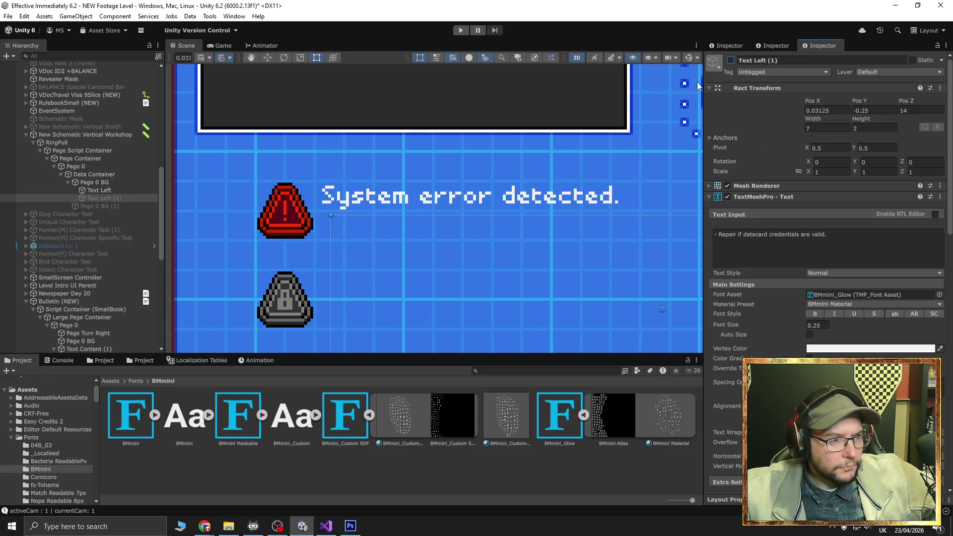
click(102, 190)
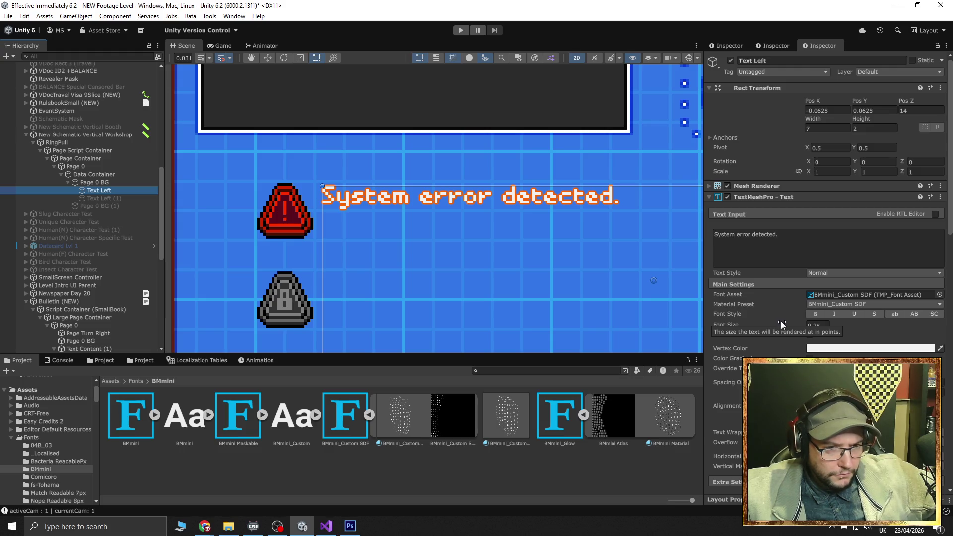
click(848, 303)
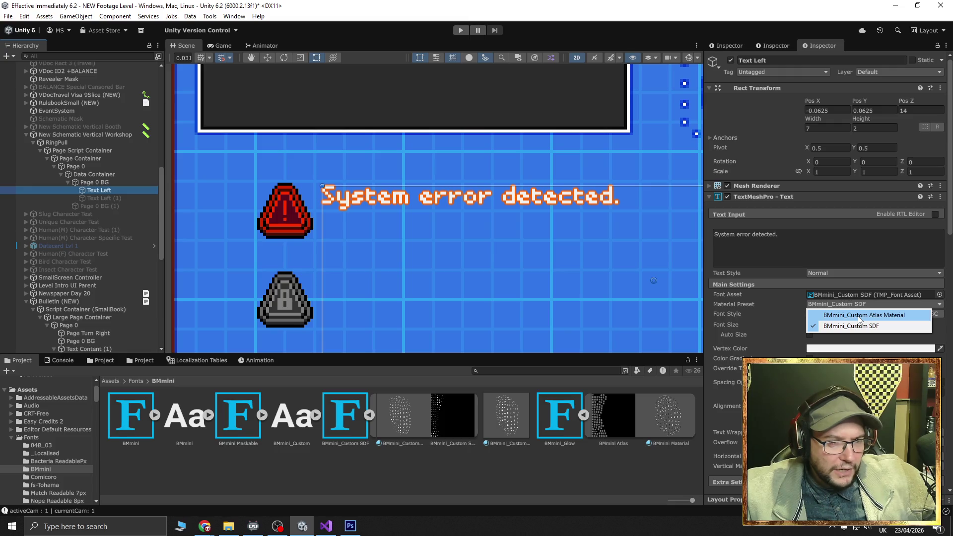
click(859, 319)
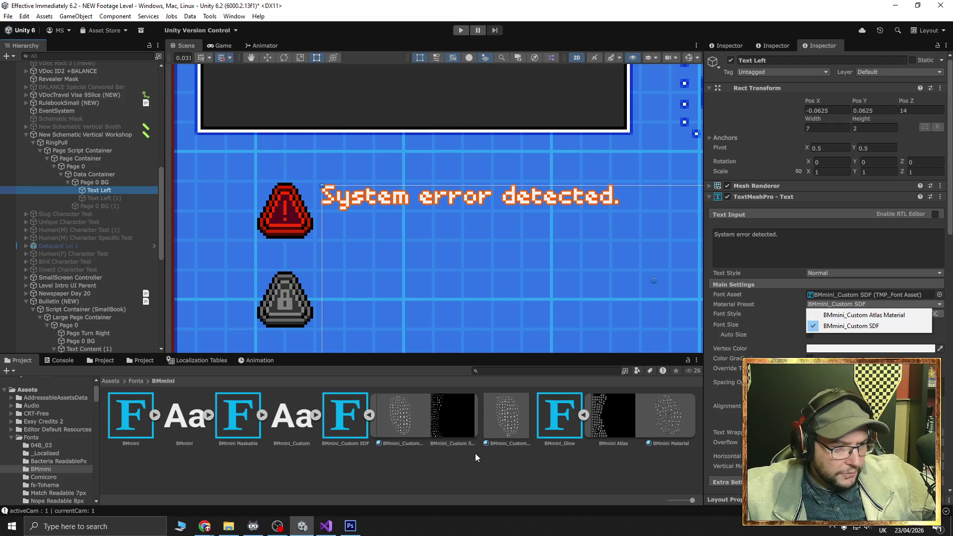
Inspect the BMmini_Custom Atlas Material and SDF Atlas texture, then select the BMmini_Custom SDF material
click(410, 424)
click(445, 418)
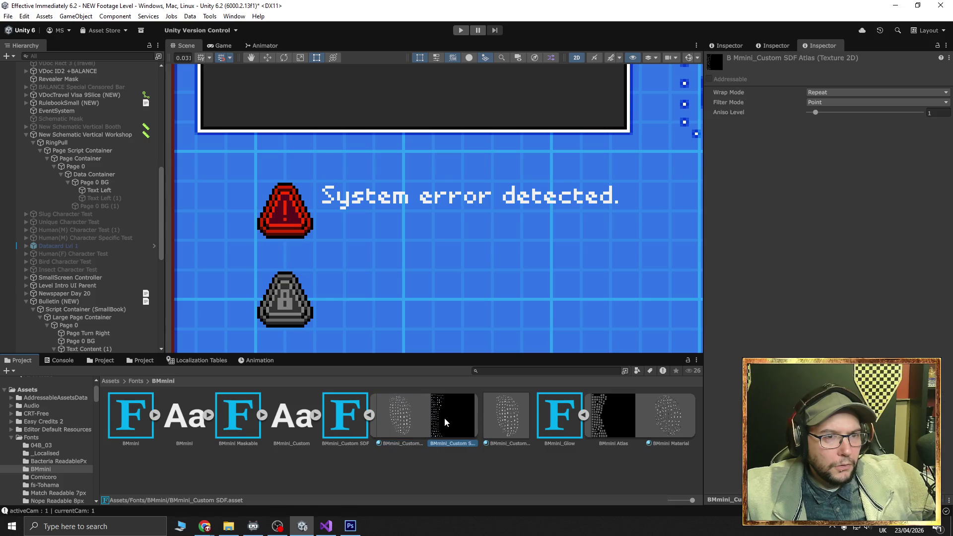
click(409, 419)
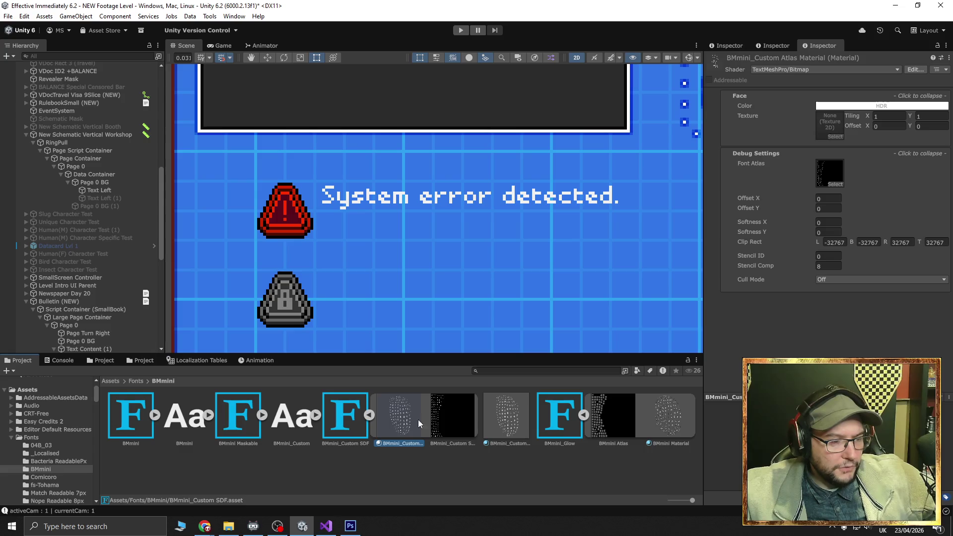
click(505, 414)
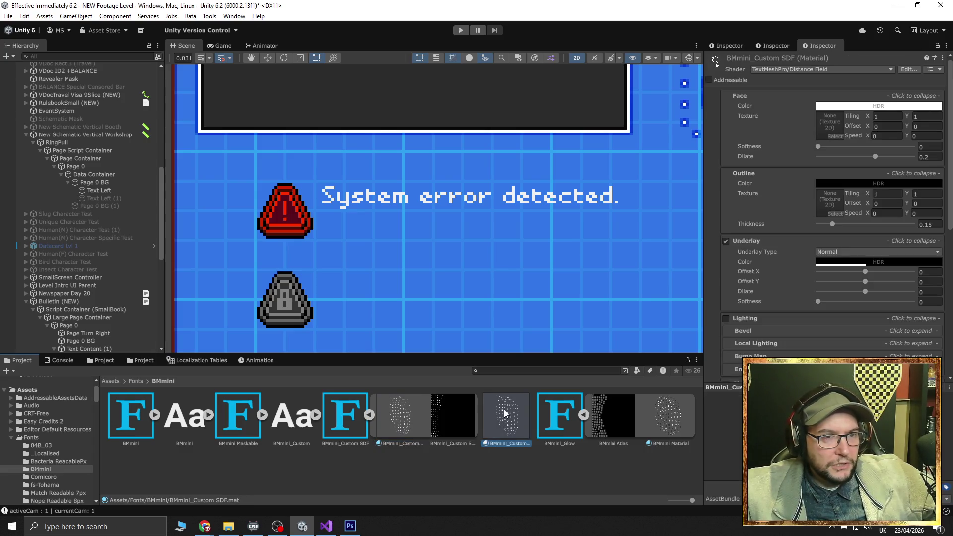
Rename the BMmini_Custom SDF material to BMmini_Custom_Glow, correcting the name on a second pass
click(517, 443)
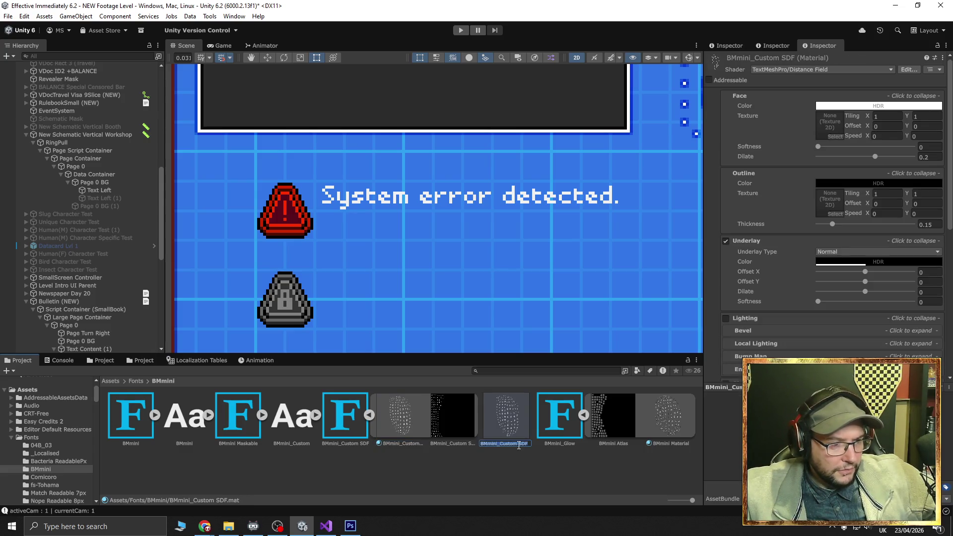
click(527, 444)
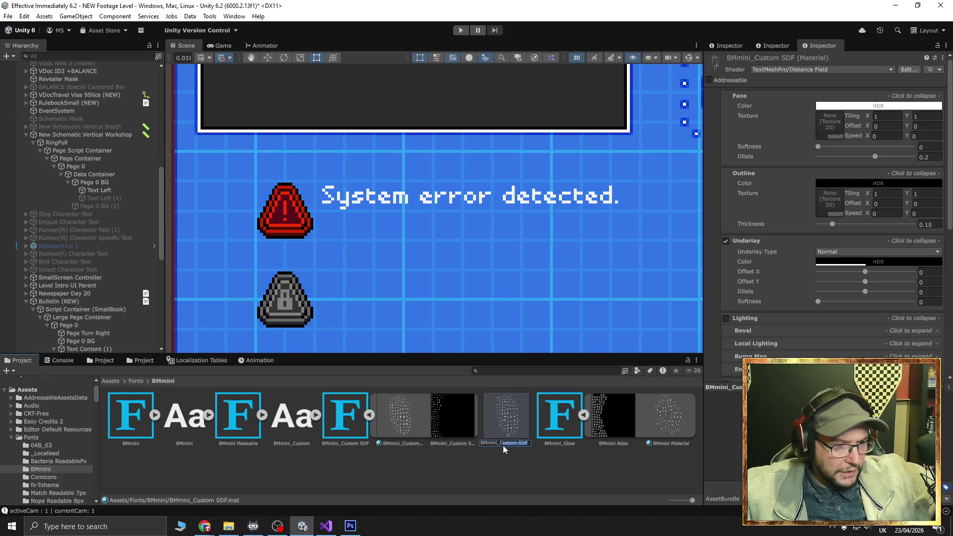
key(BackSpace)
key(BackSpace)
key(BackSpace)
text(_Glow)
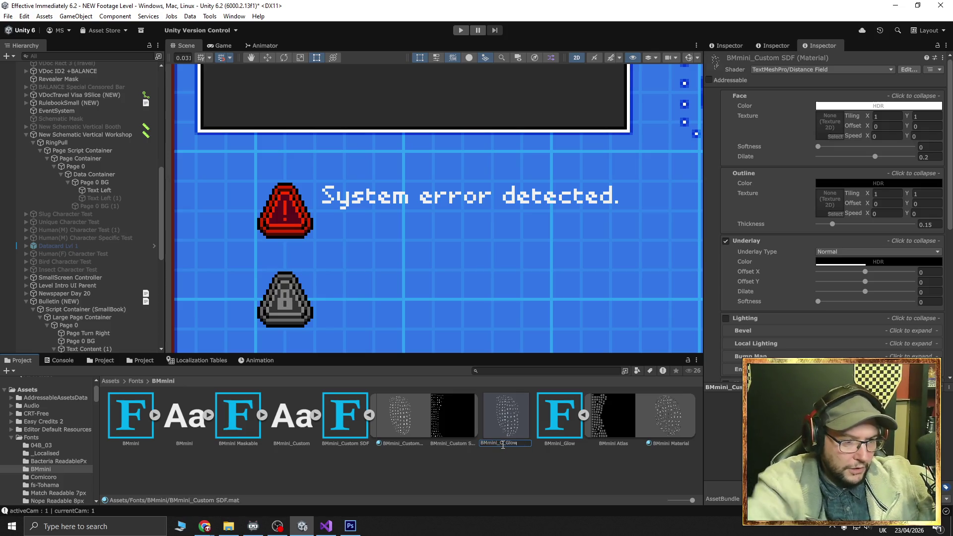
key(Return)
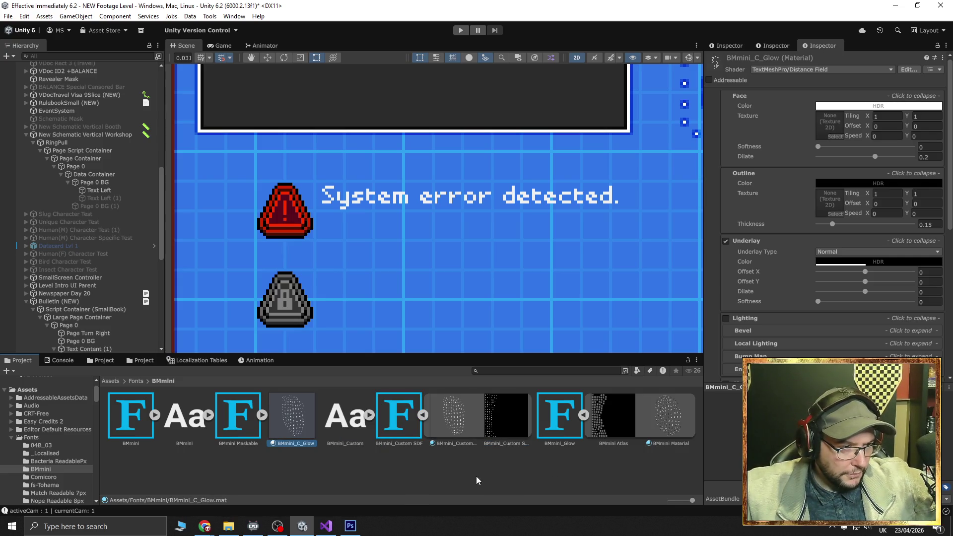
click(293, 444)
text(ustom)
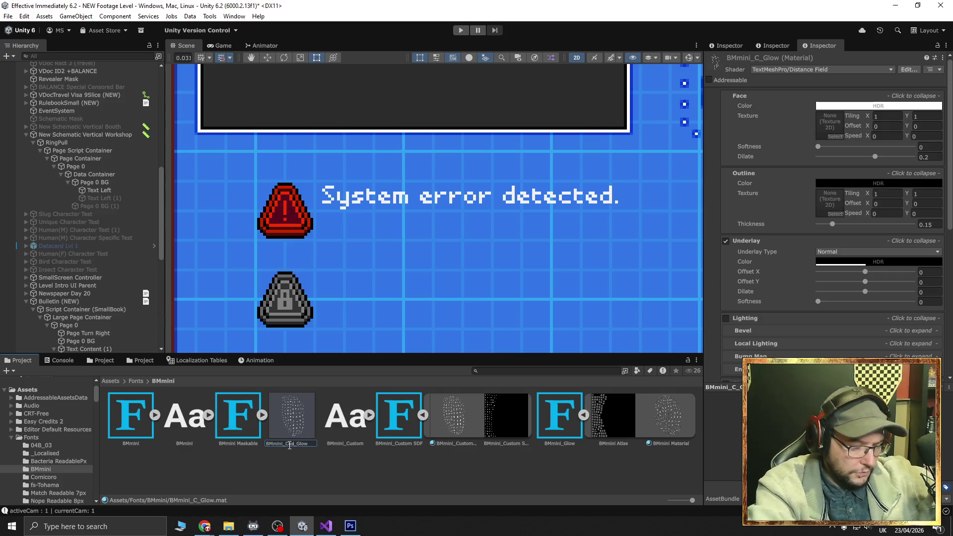
key(Return)
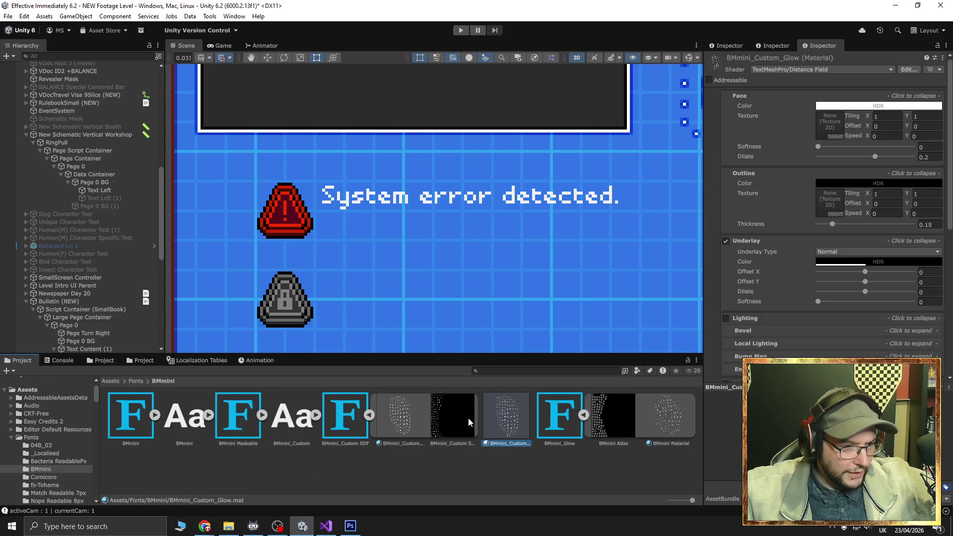
Set Text Left's material preset to BMmini_Custom_Glow
click(98, 191)
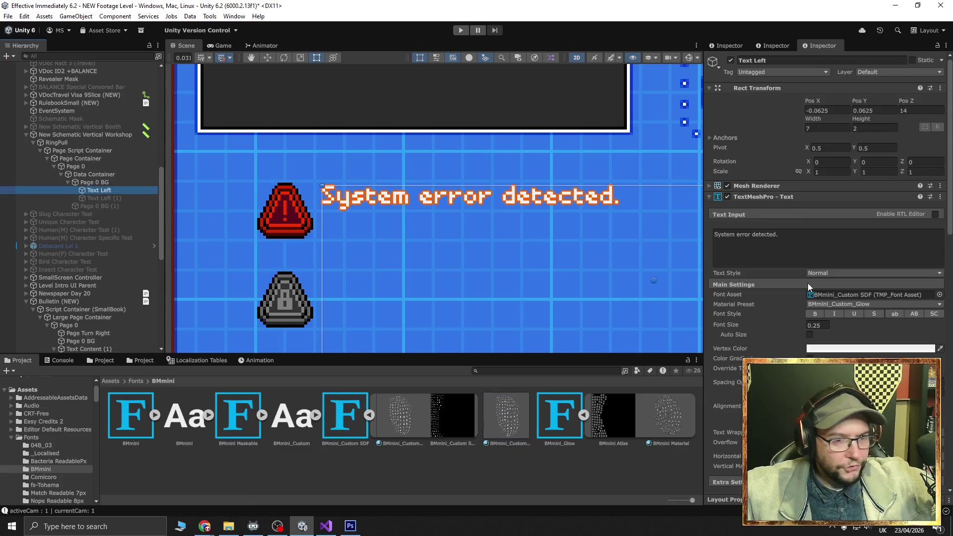
click(904, 303)
click(896, 326)
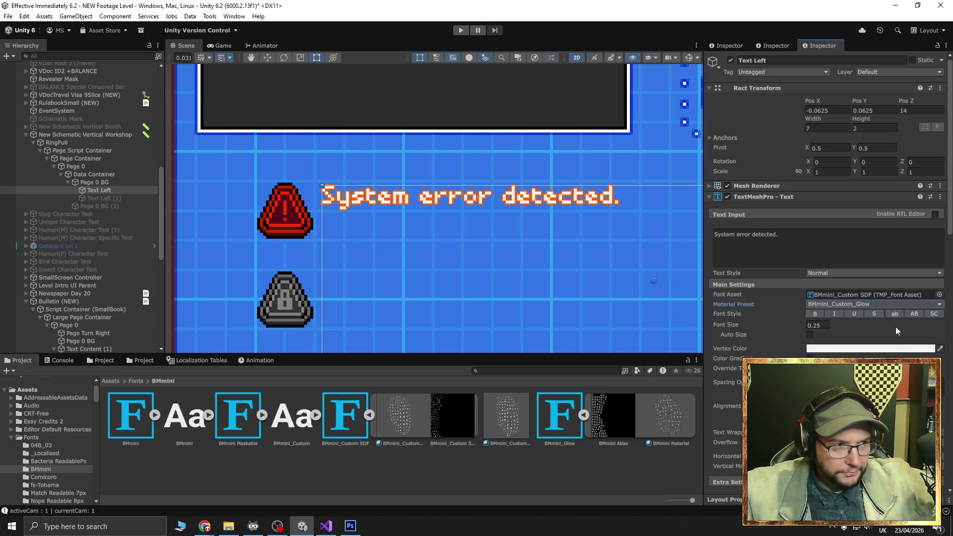
scroll(826, 332, down, 3)
scroll(826, 332, down, 2)
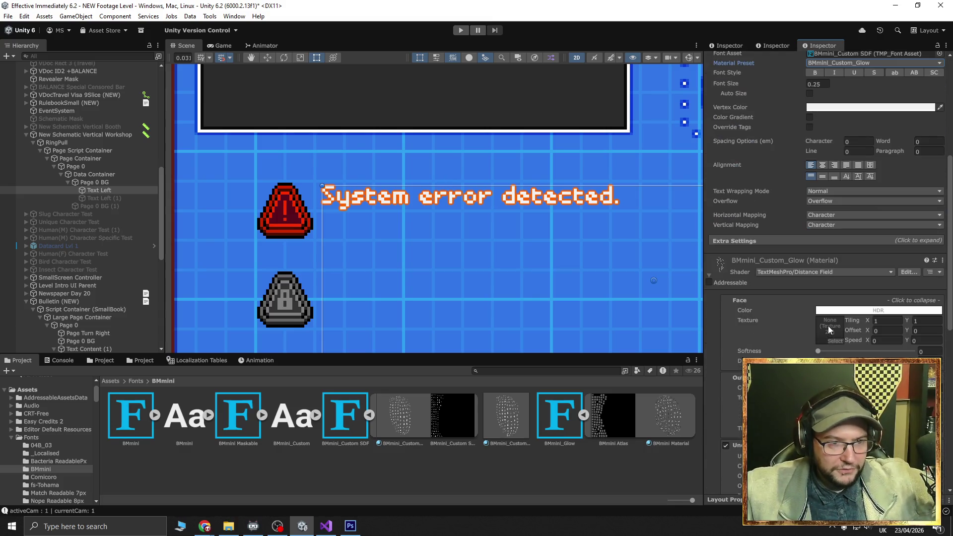
scroll(789, 332, down, 2)
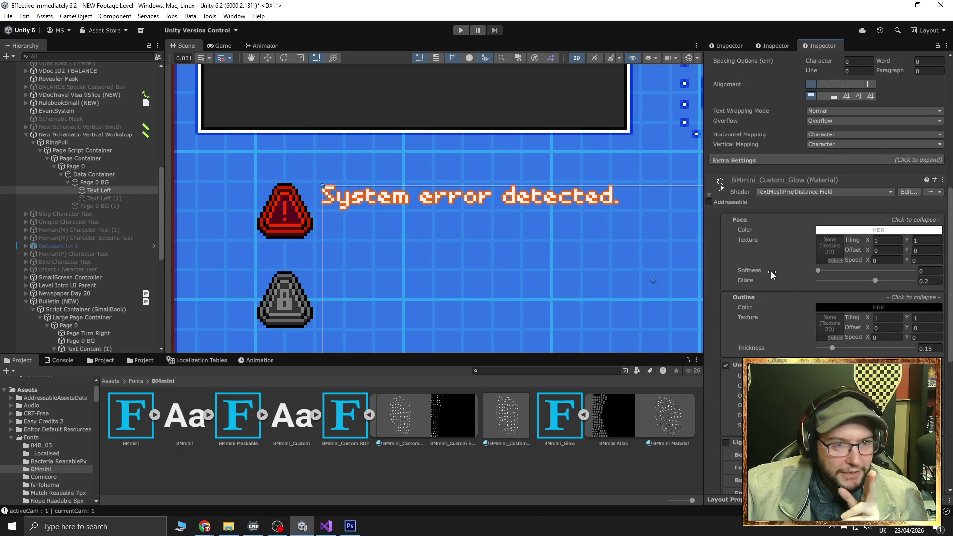
Compare BMmini Material with BMmini_Custom_Glow and show BMmini Material's face, outline and underlay settings
click(660, 409)
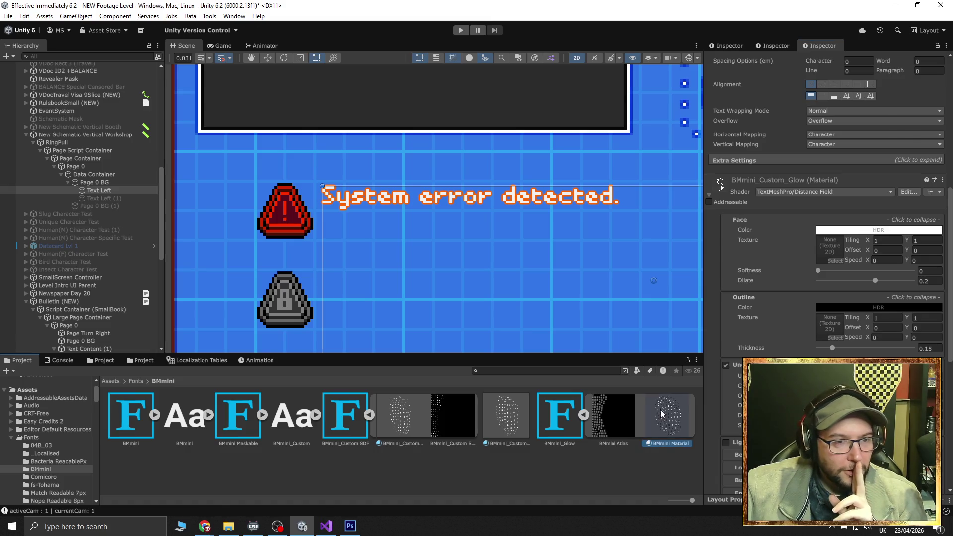
scroll(778, 298, up, 3)
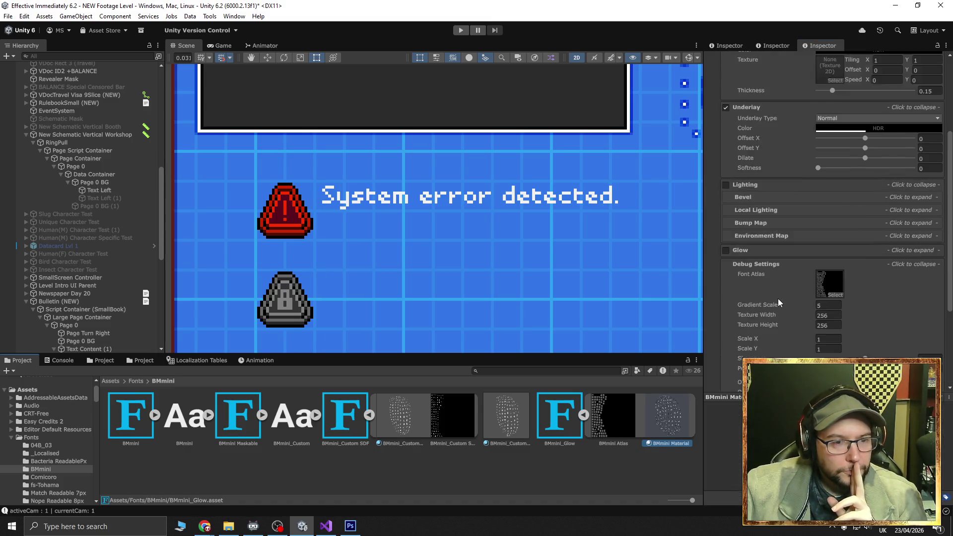
scroll(782, 306, down, 3)
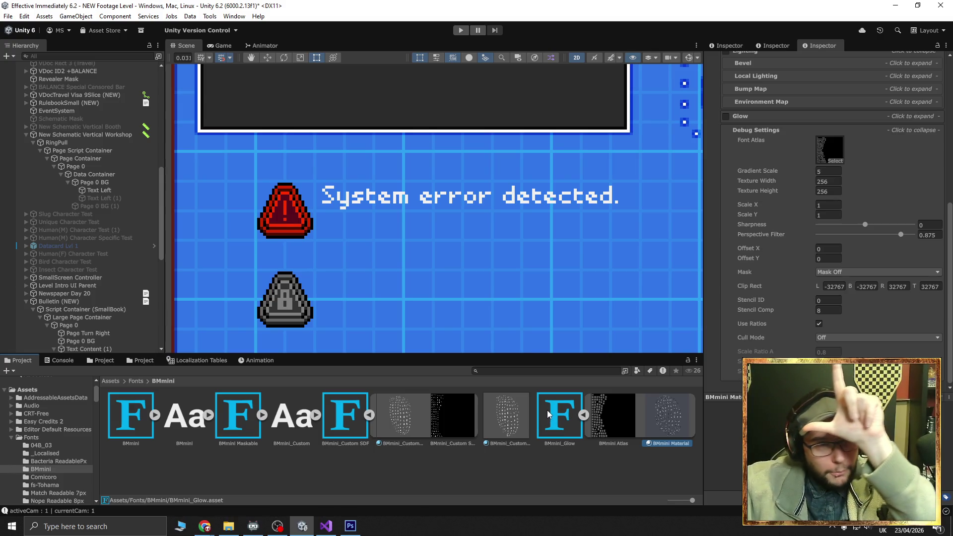
click(501, 421)
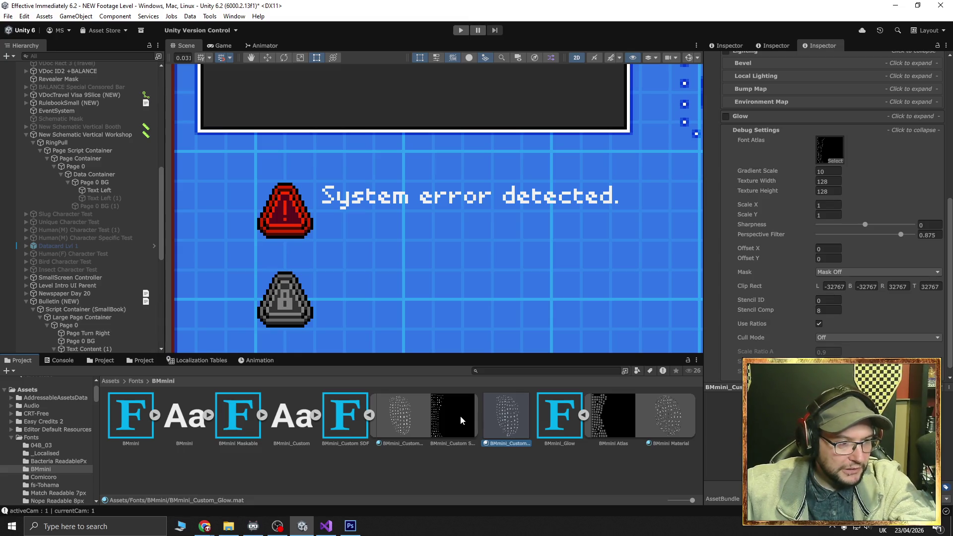
click(663, 412)
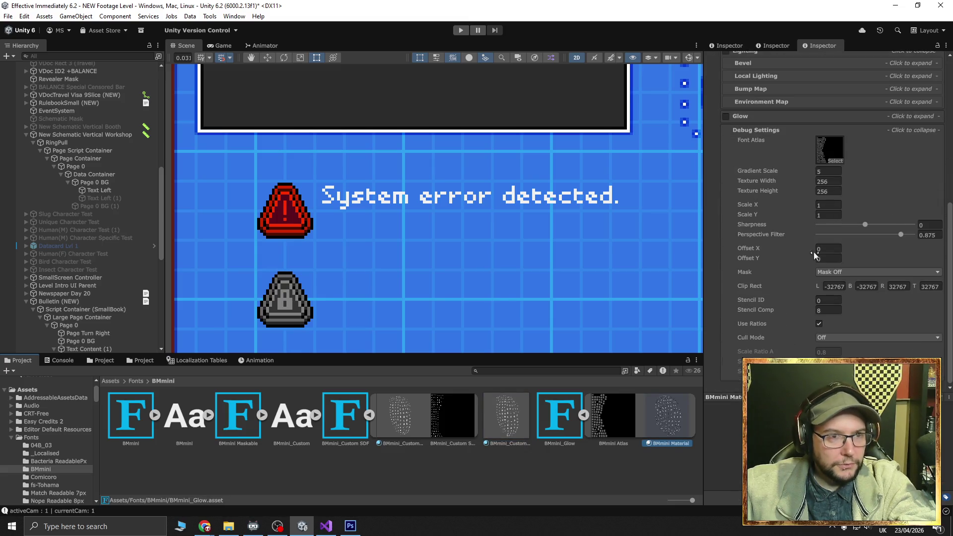
click(777, 45)
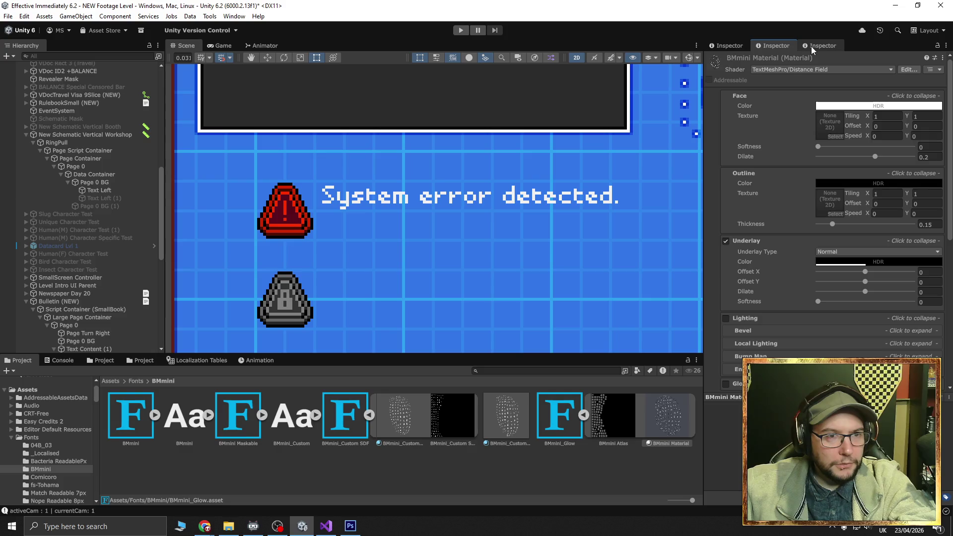
Dock a second, wider Inspector and show the BMmini_Custom_Glow material in it
mouse_move(811, 46)
mouse_down()
mouse_move(782, 47)
mouse_move(714, 114)
mouse_up()
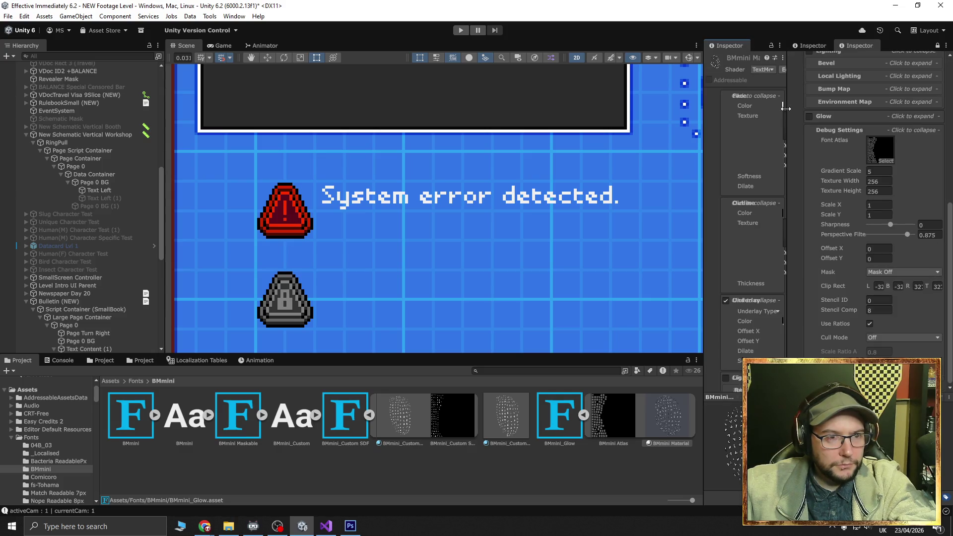
drag(785, 107, 783, 108)
drag(704, 144, 586, 145)
click(537, 424)
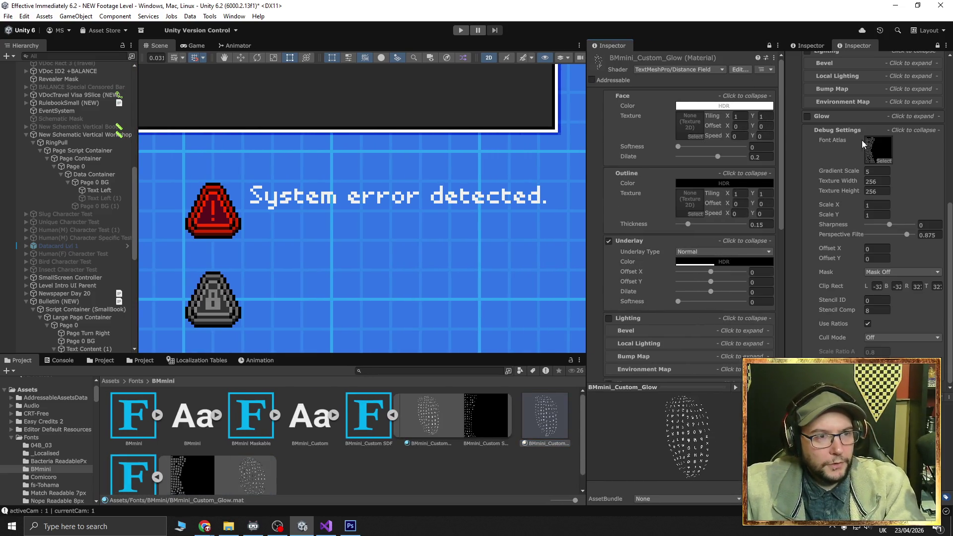
scroll(868, 137, up, 4)
scroll(867, 137, down, 4)
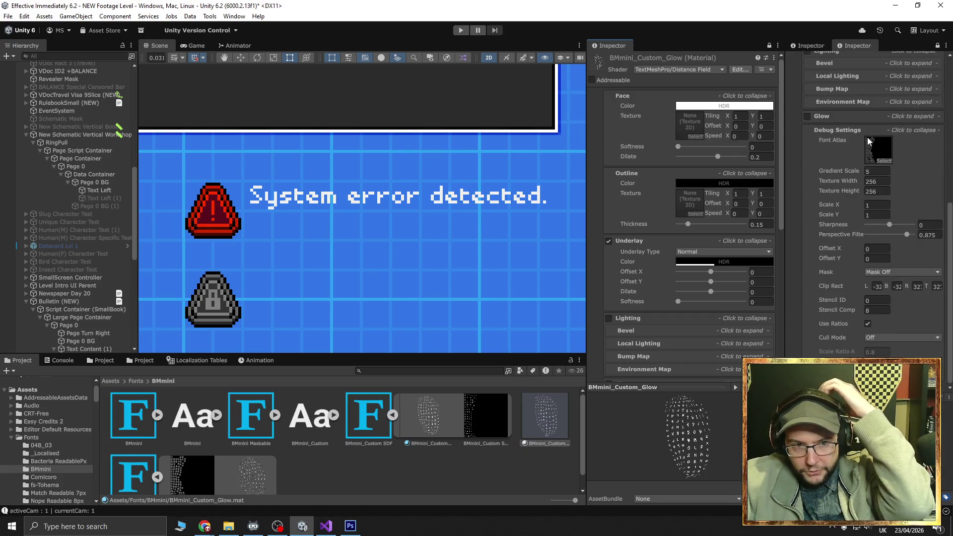
scroll(681, 226, down, 10)
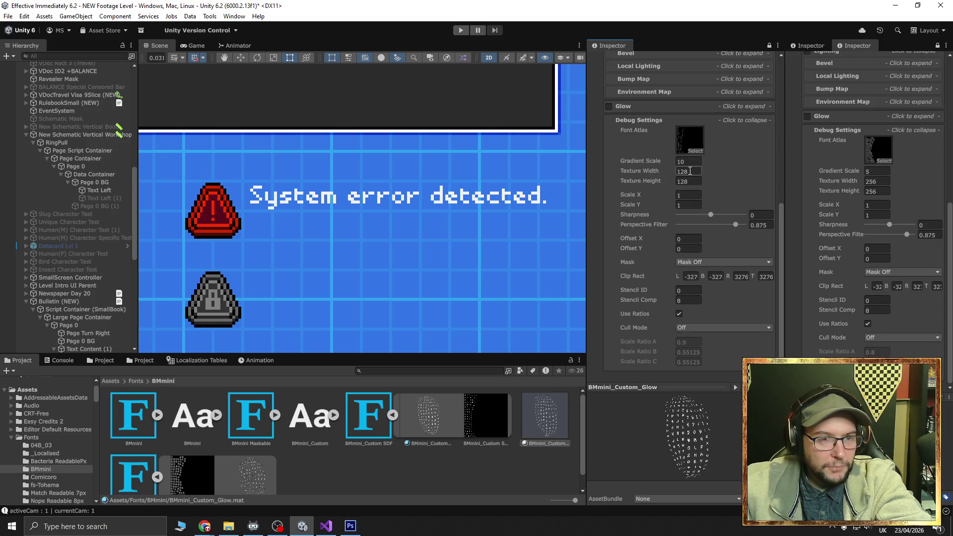
scroll(843, 263, up, 10)
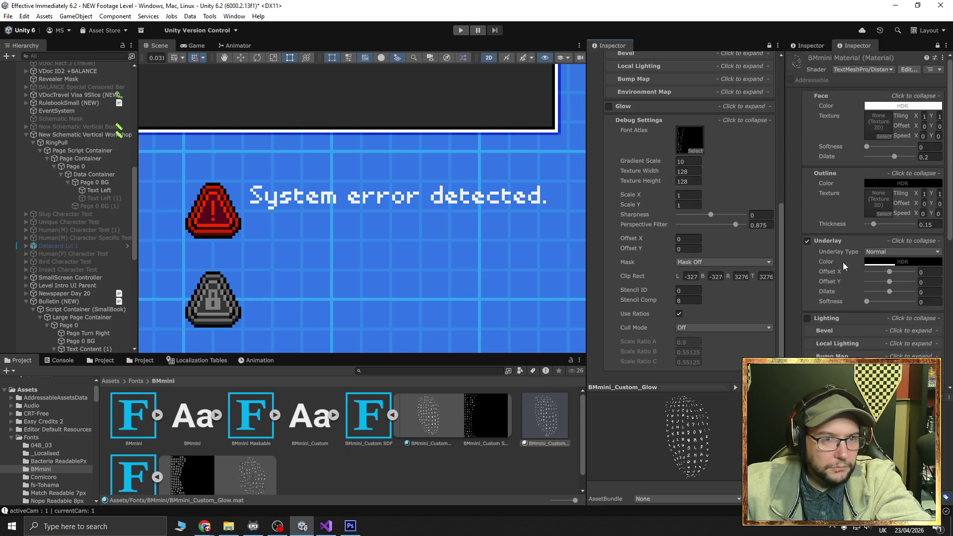
scroll(843, 260, down, 7)
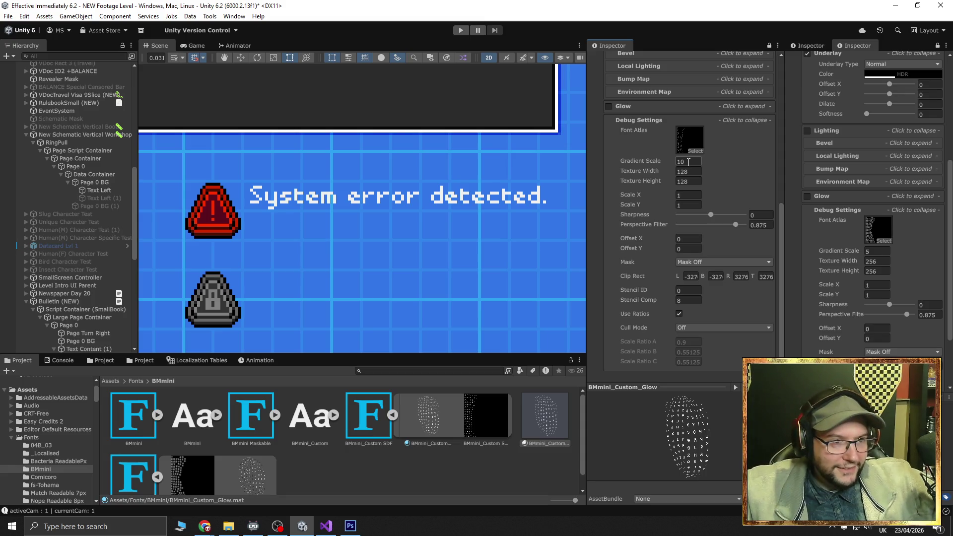
Browse the glow material's font atlas texture choices and close them unchanged
click(695, 151)
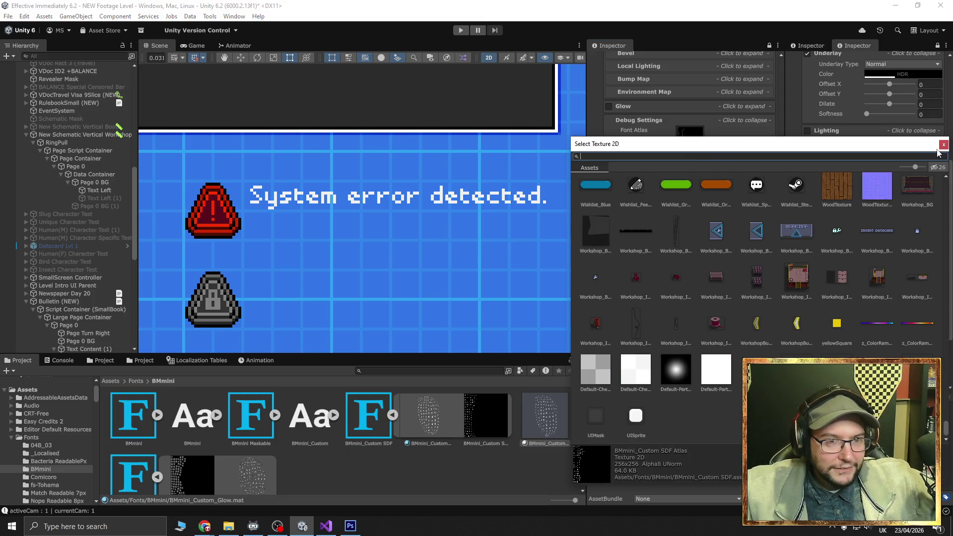
click(943, 145)
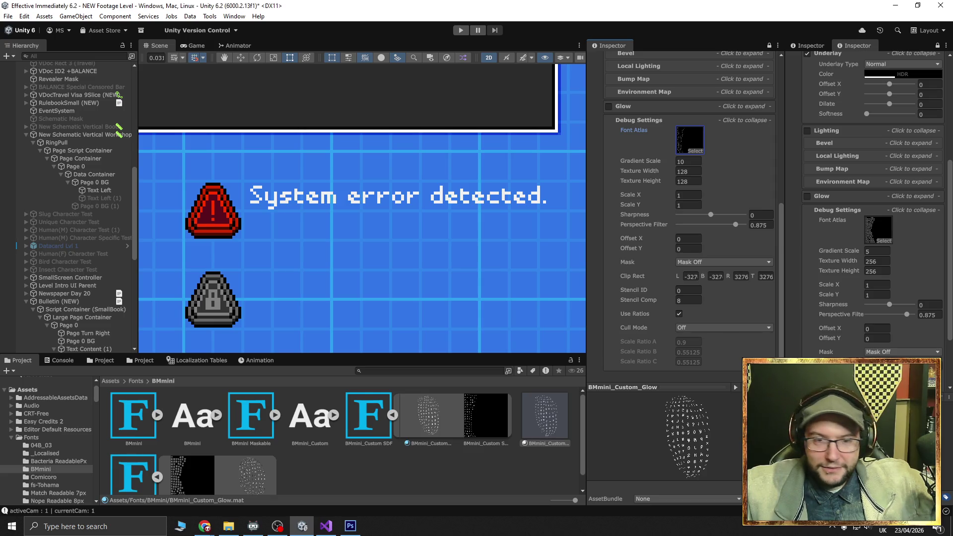
scroll(727, 257, up, 6)
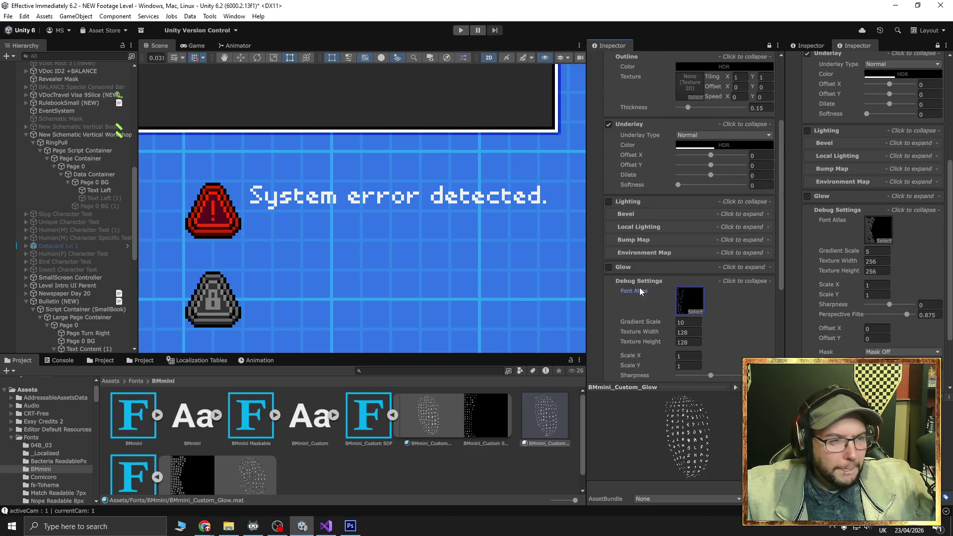
scroll(855, 292, up, 7)
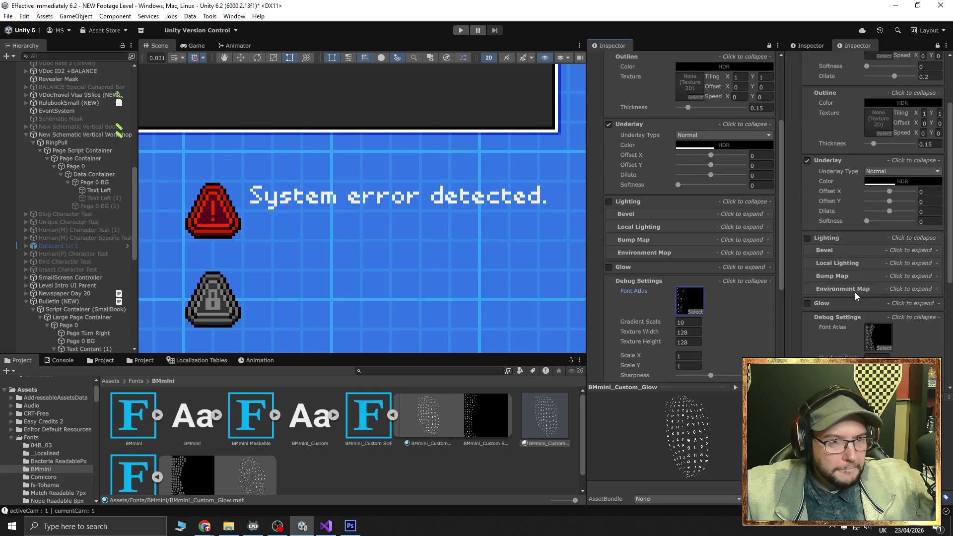
scroll(659, 247, up, 3)
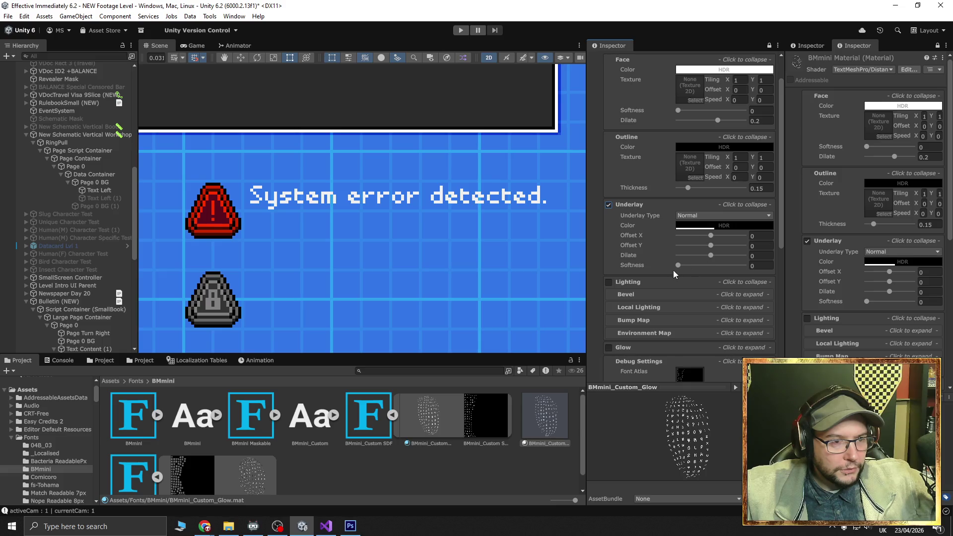
Try underlay softness and dilate changes, reset dilate to 0, and offset the underlay shadow
mouse_move(676, 266)
mouse_down()
mouse_move(752, 267)
mouse_move(633, 268)
mouse_up()
drag(713, 255, 775, 263)
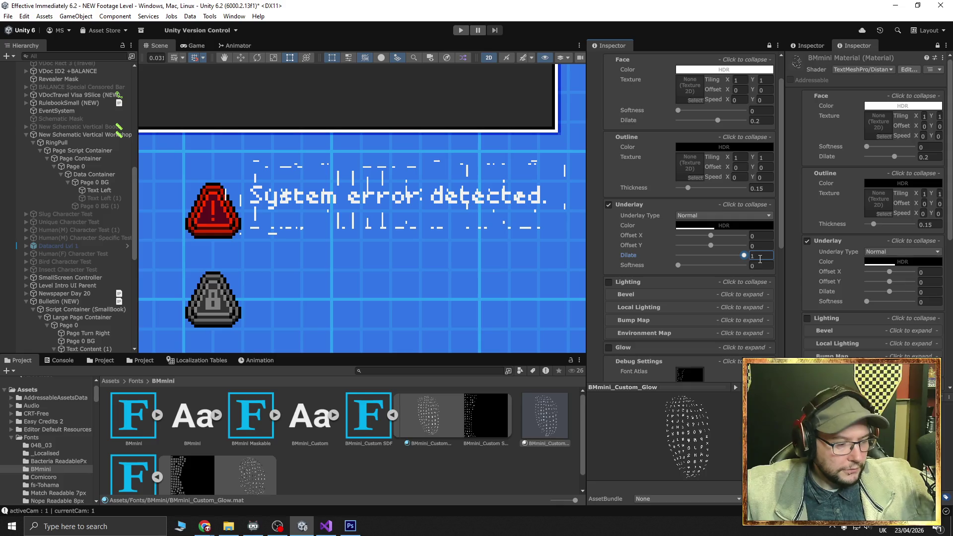
double_click(751, 257)
text(0)
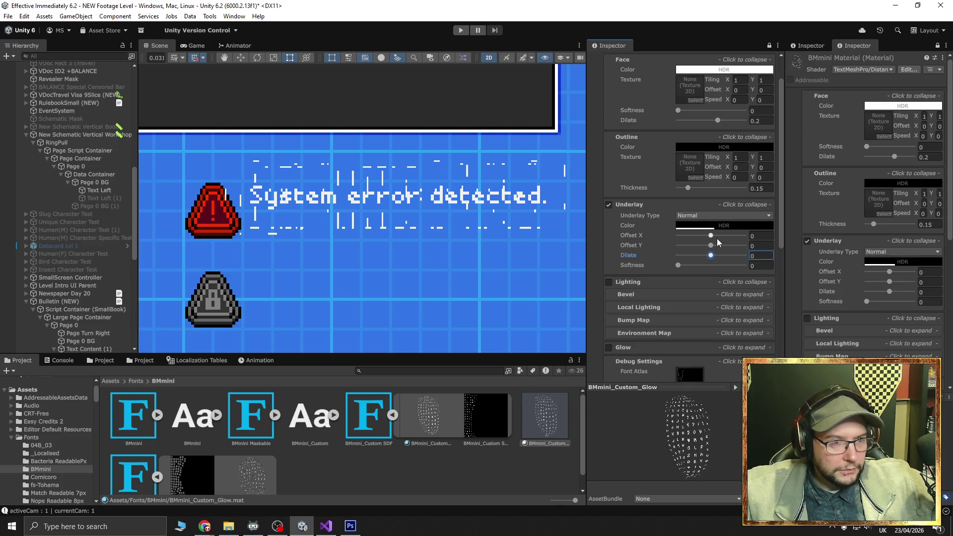
mouse_move(712, 234)
mouse_down()
mouse_move(765, 243)
mouse_move(696, 240)
mouse_move(714, 242)
mouse_up()
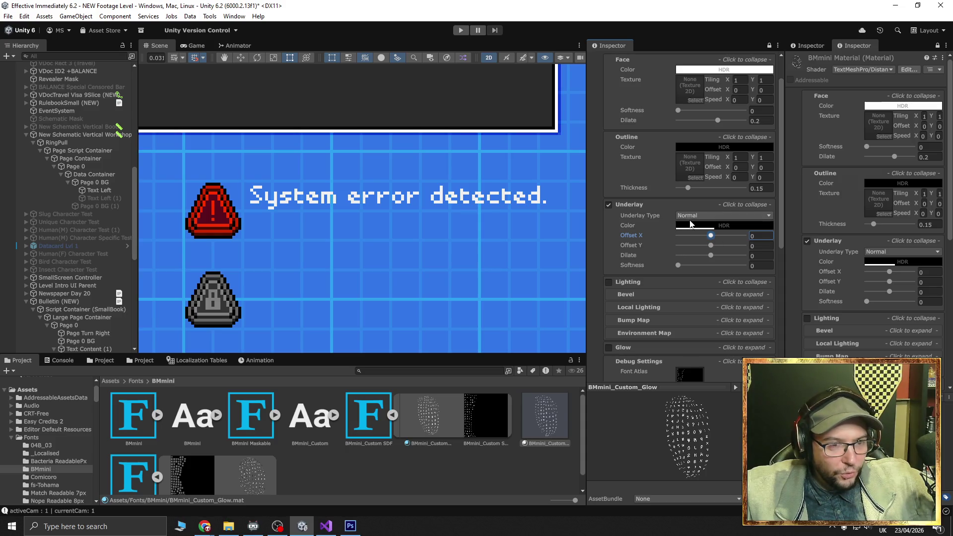
Test a thicker outline and heavier face dilate, undo the dilate, and edit gradient scale
mouse_move(689, 188)
mouse_down()
mouse_move(742, 189)
mouse_move(671, 189)
mouse_up()
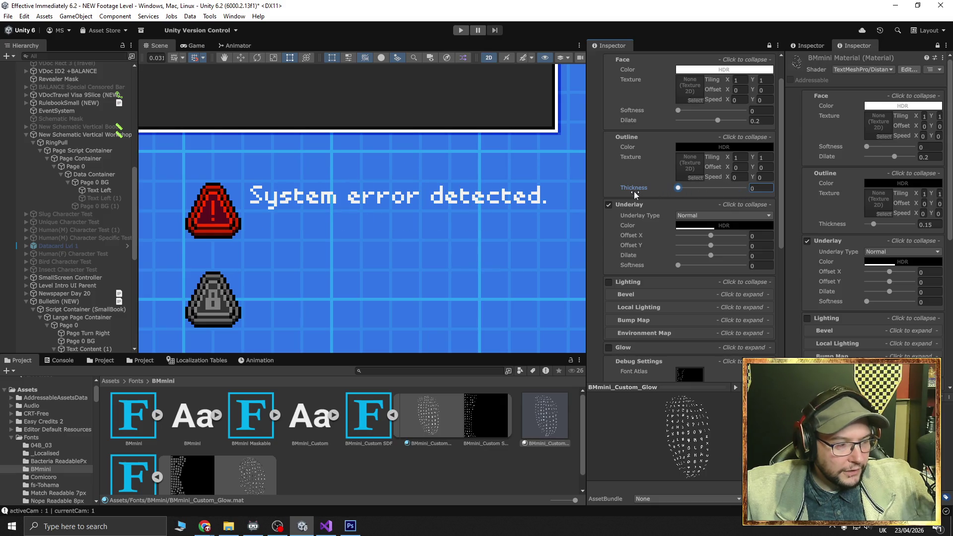
scroll(657, 227, up, 2)
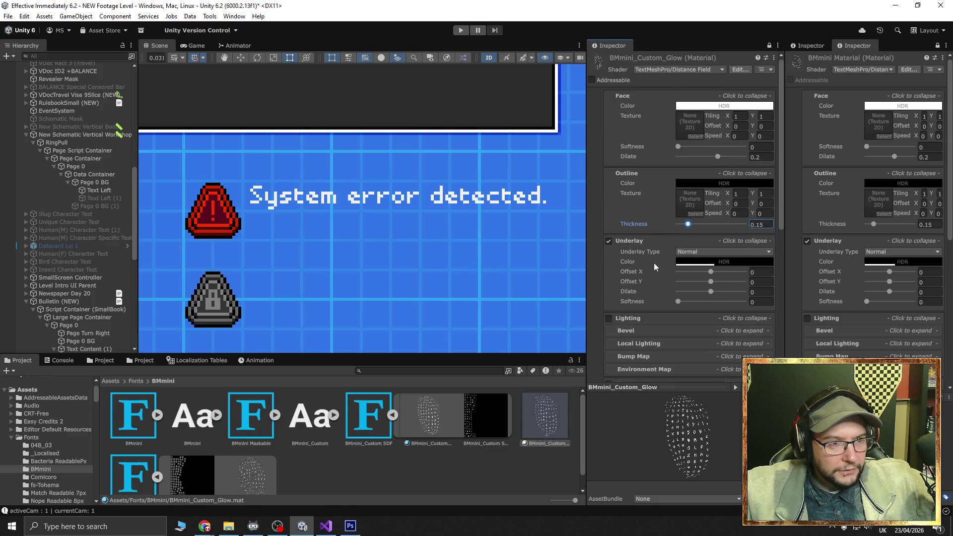
mouse_move(718, 157)
mouse_down()
mouse_move(737, 159)
mouse_move(645, 156)
mouse_move(734, 148)
mouse_move(699, 148)
mouse_up()
key(ctrl+z)
key(ctrl+z)
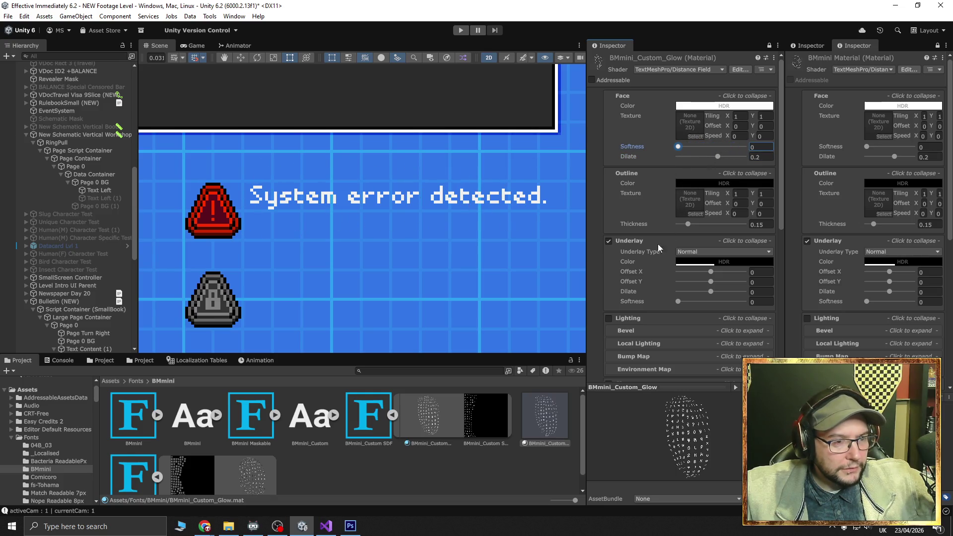
scroll(657, 244, down, 8)
click(687, 161)
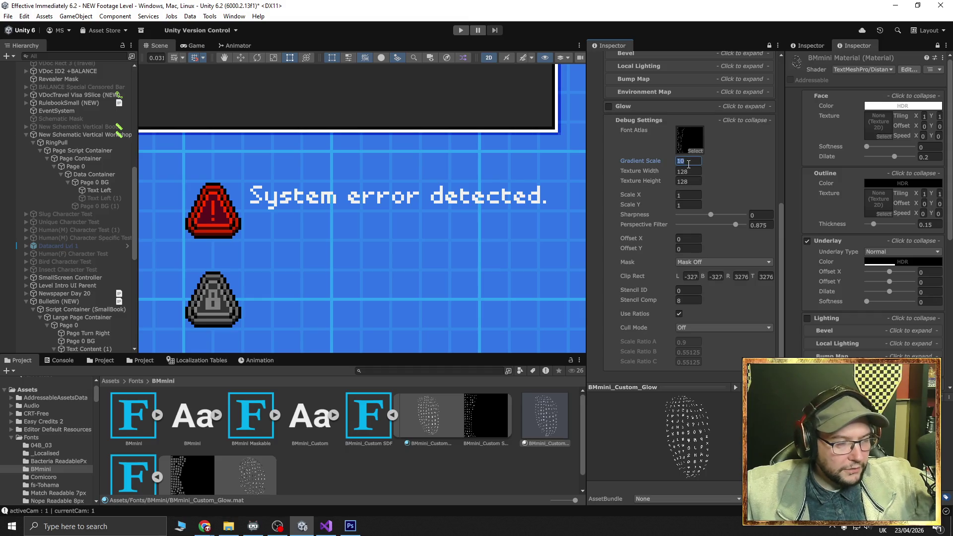
text(5)
click(695, 172)
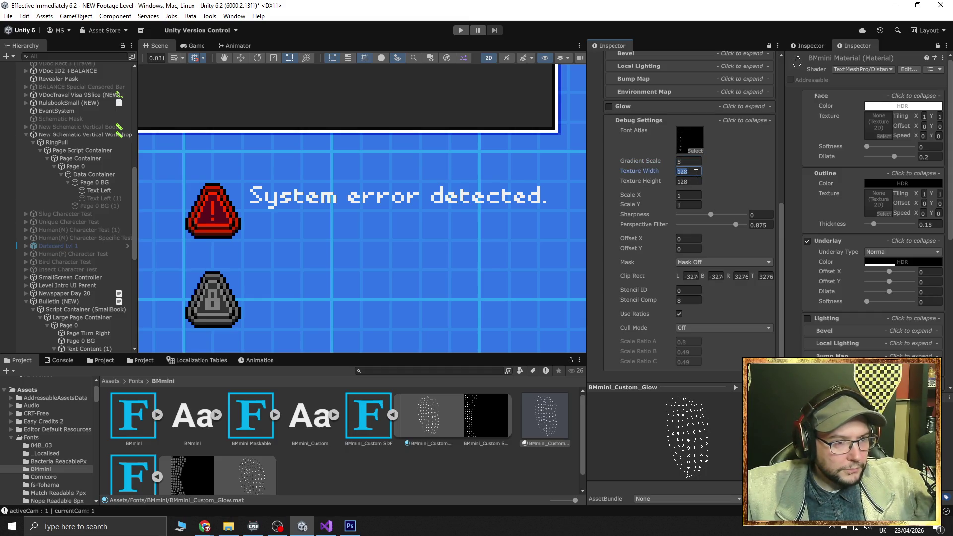
text(256)
click(699, 182)
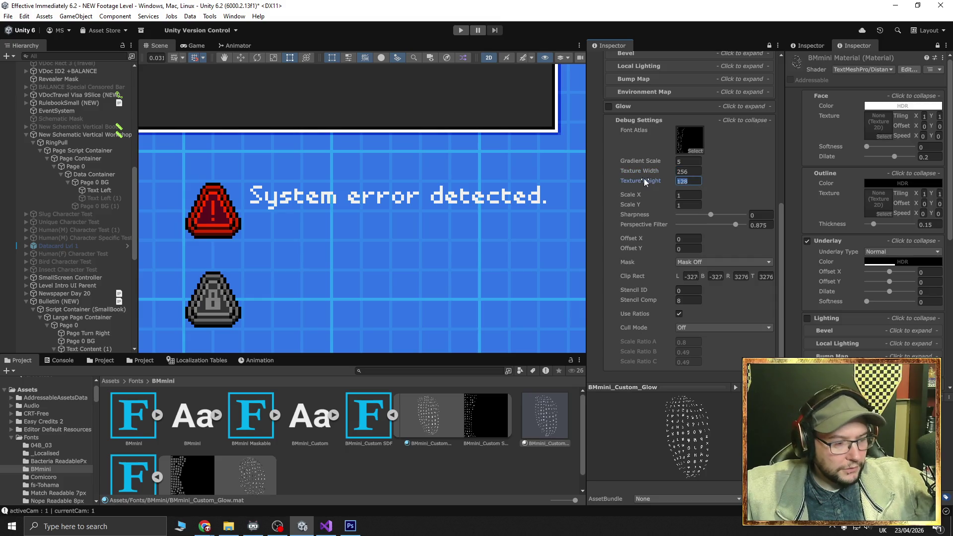
text(256)
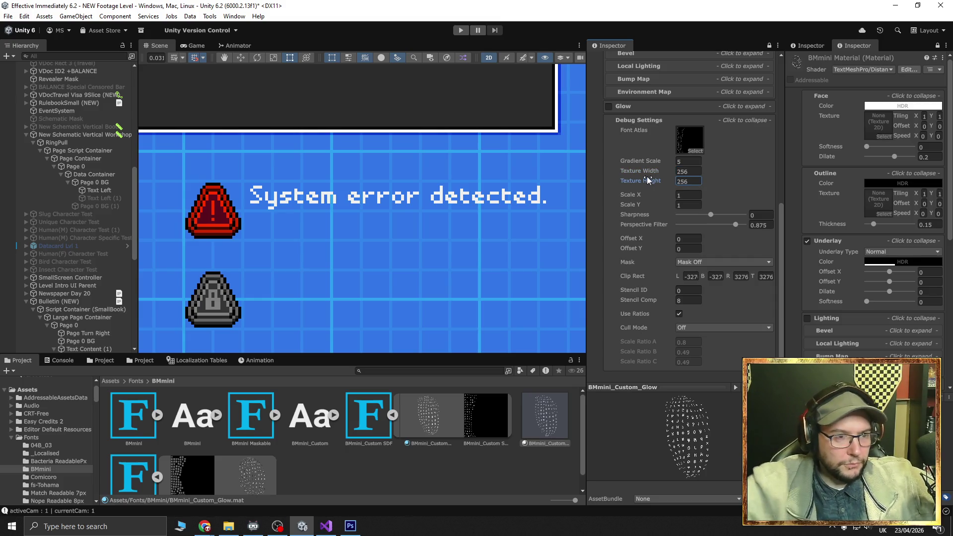
scroll(841, 258, down, 10)
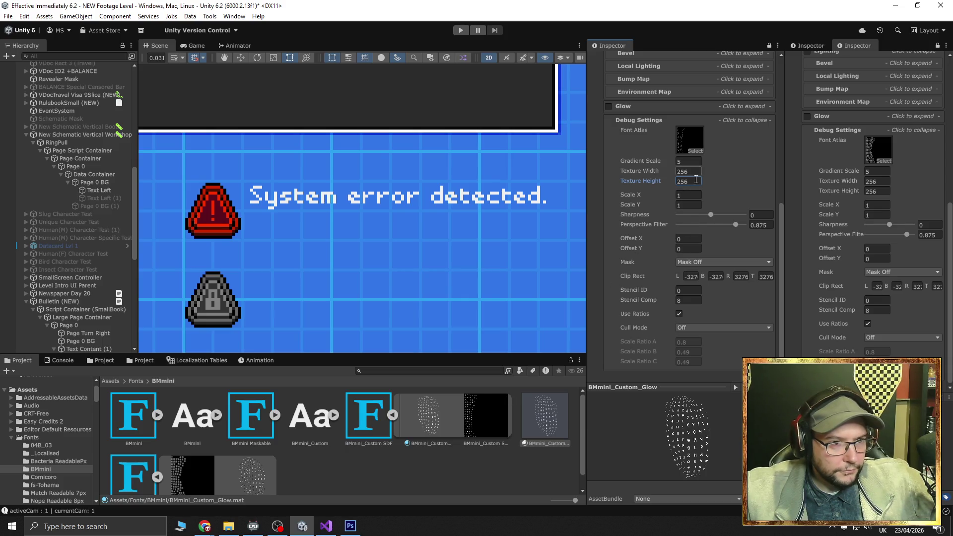
text(128)
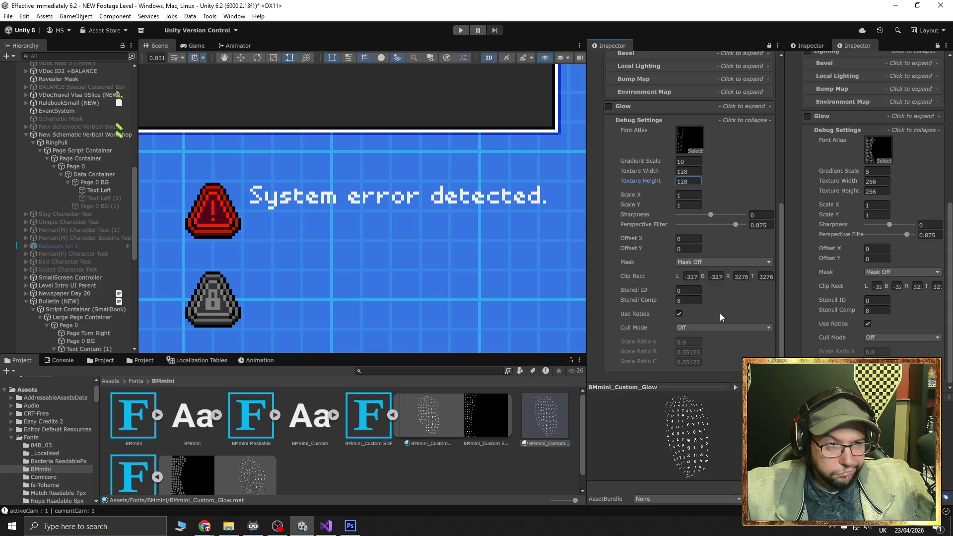
drag(587, 276, 548, 276)
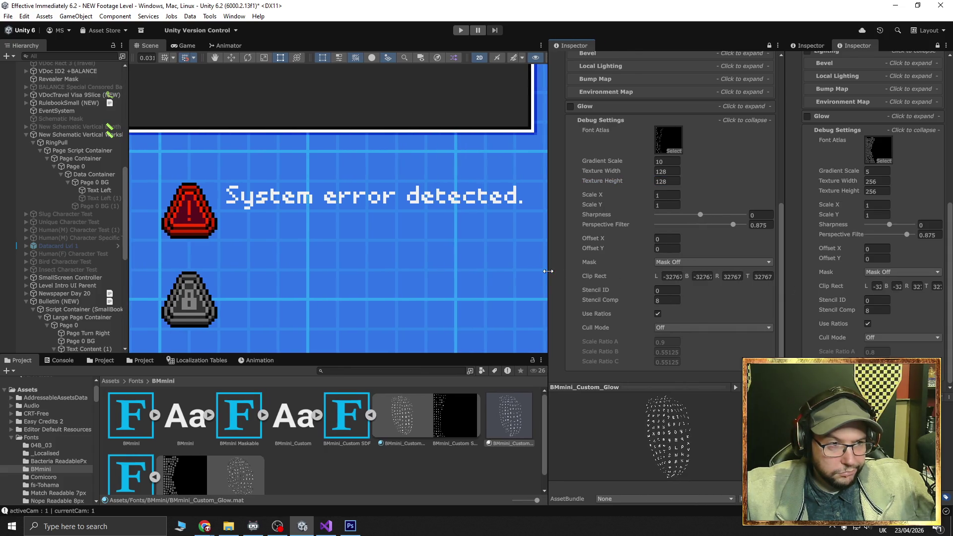
Rebalance the two Inspectors and select Text Left to view its BMmini_Custom_Glow material settings
drag(784, 291, 753, 291)
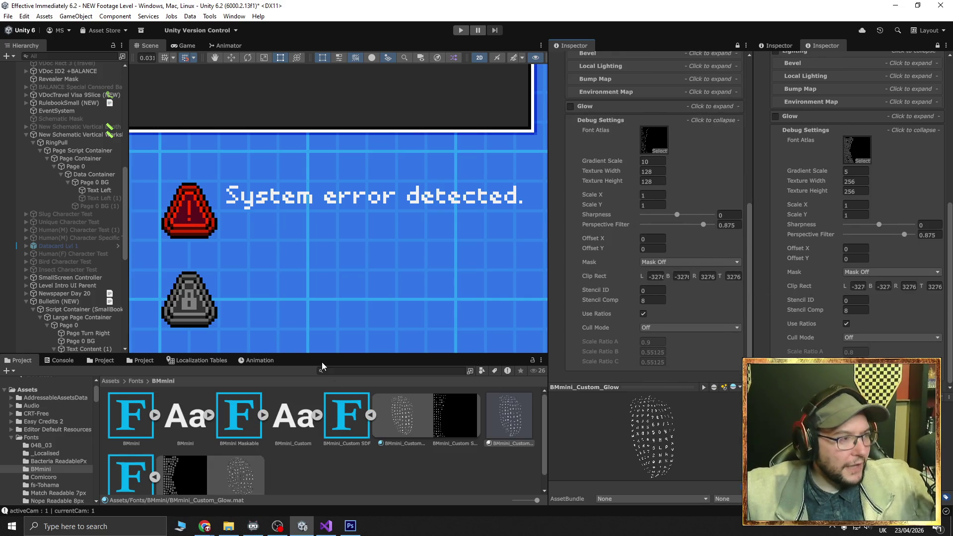
click(99, 190)
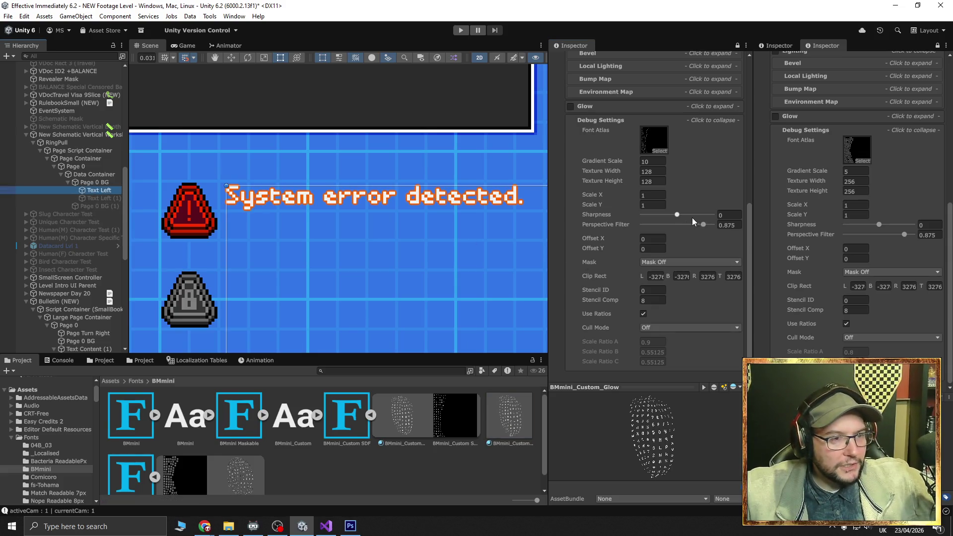
scroll(692, 217, up, 8)
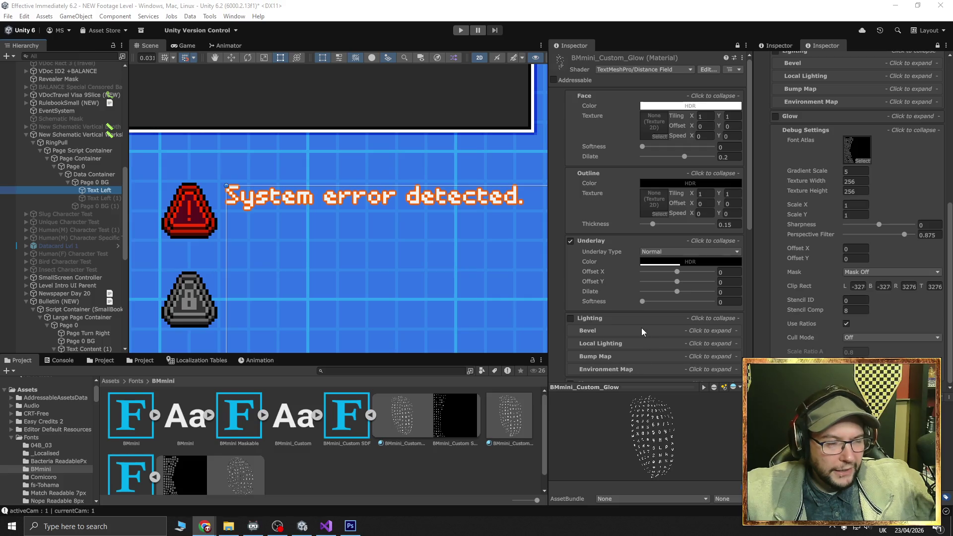
Show the BMmini_Custom Atlas Material and BMmini_Custom_Glow material in the two Inspectors
click(653, 68)
click(402, 417)
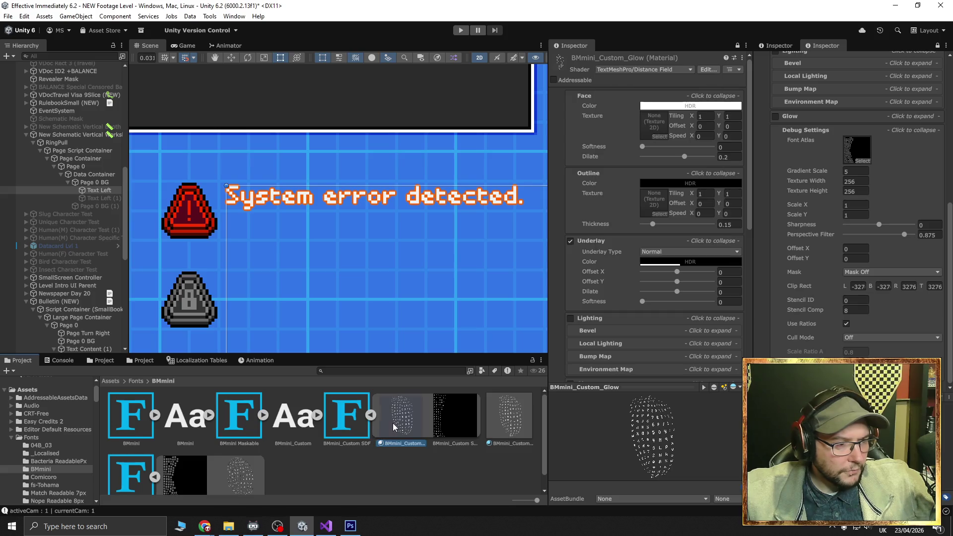
click(402, 417)
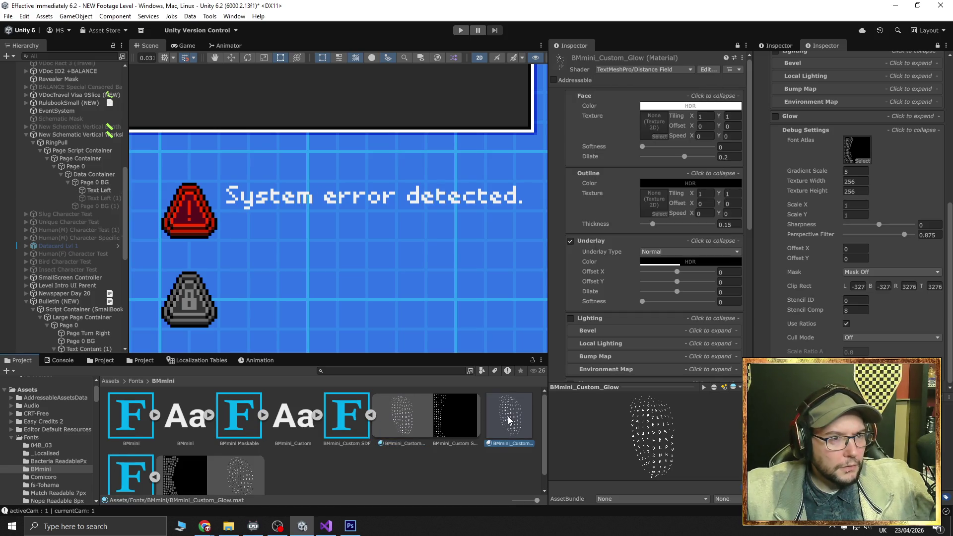
scroll(790, 305, up, 10)
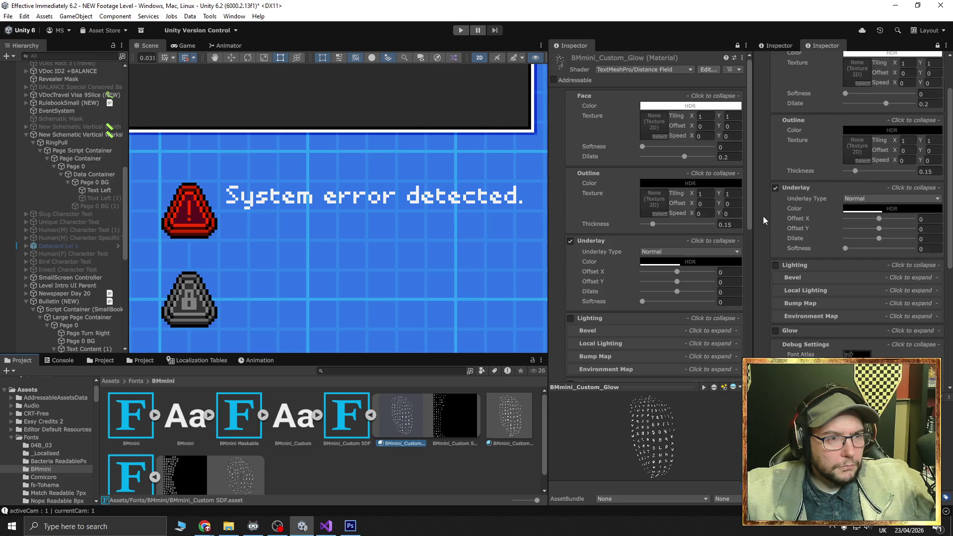
click(784, 46)
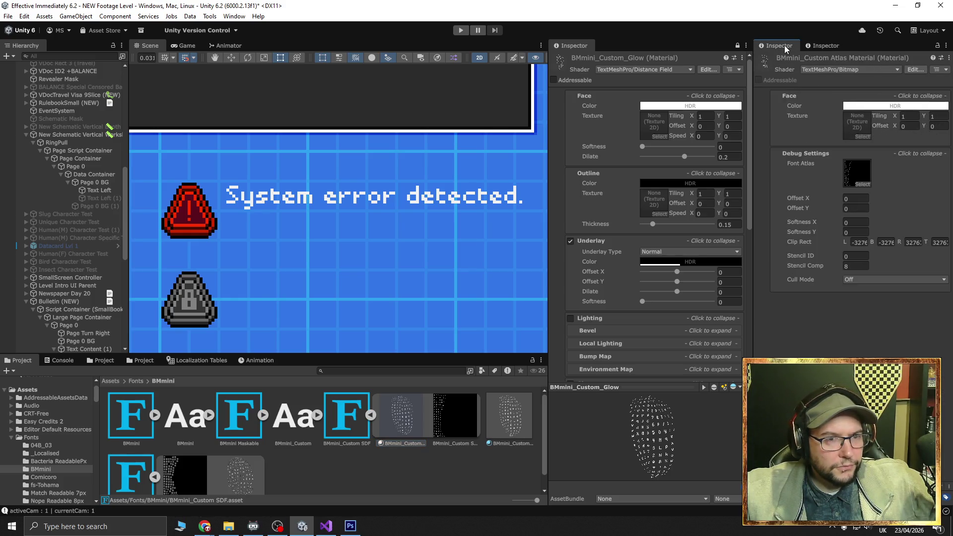
click(511, 418)
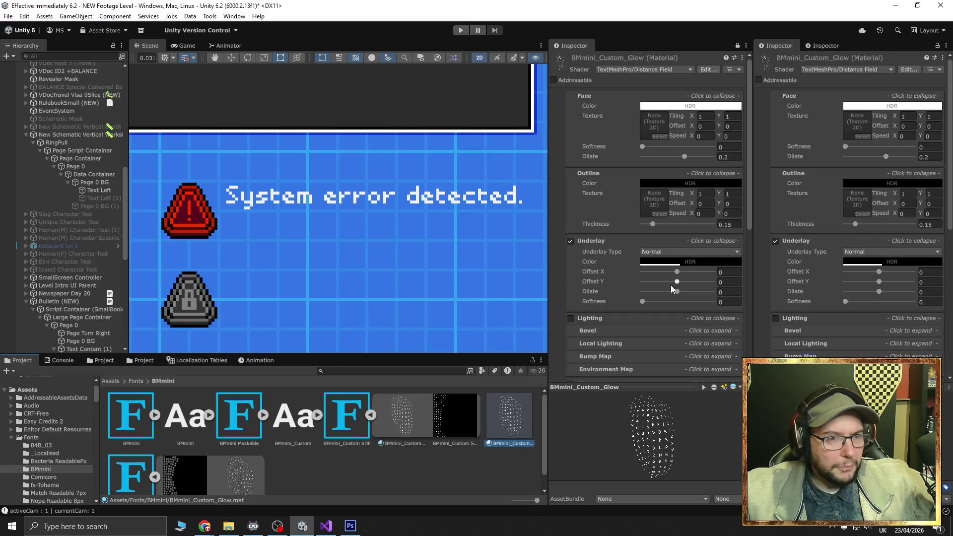
Search 'bitmap' and switch the Glow material's shader to TextMeshPro/Bitmap
click(829, 69)
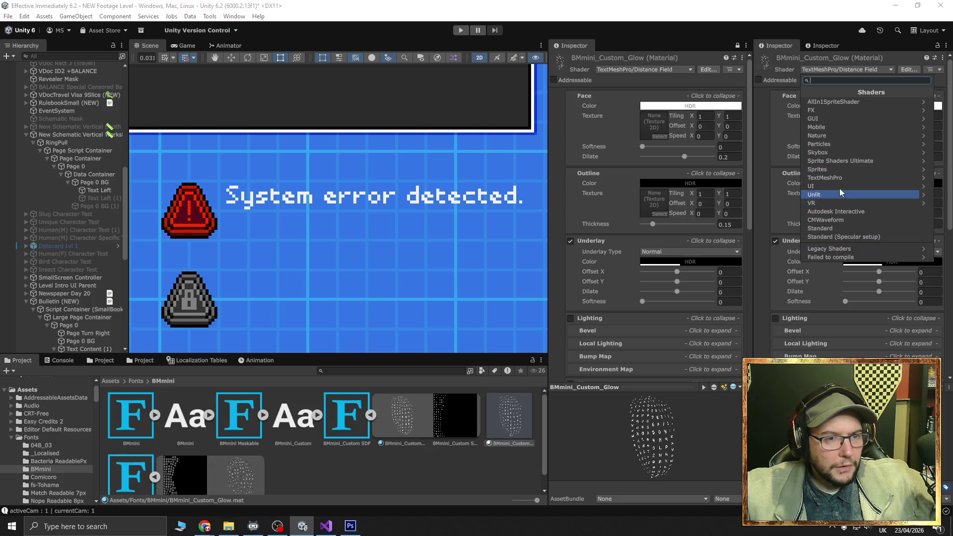
click(838, 170)
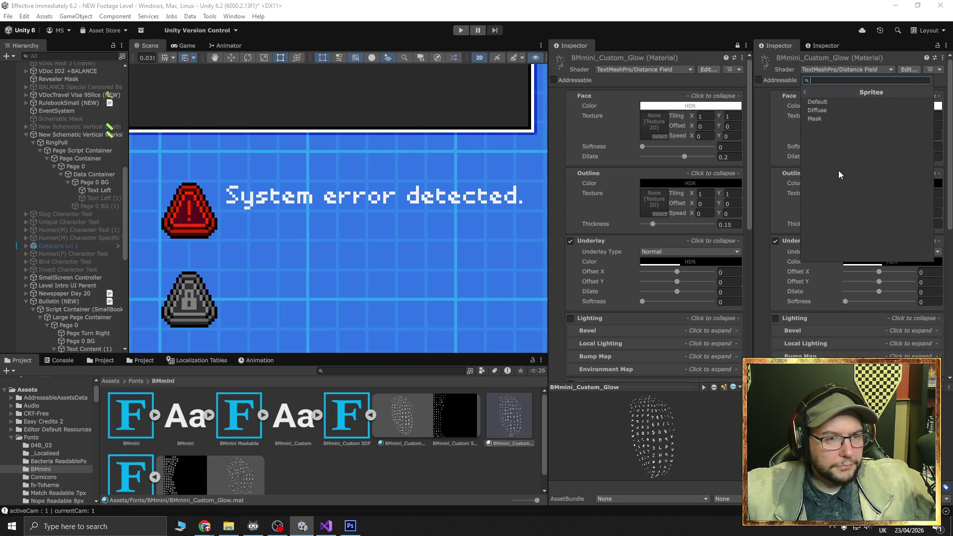
click(805, 93)
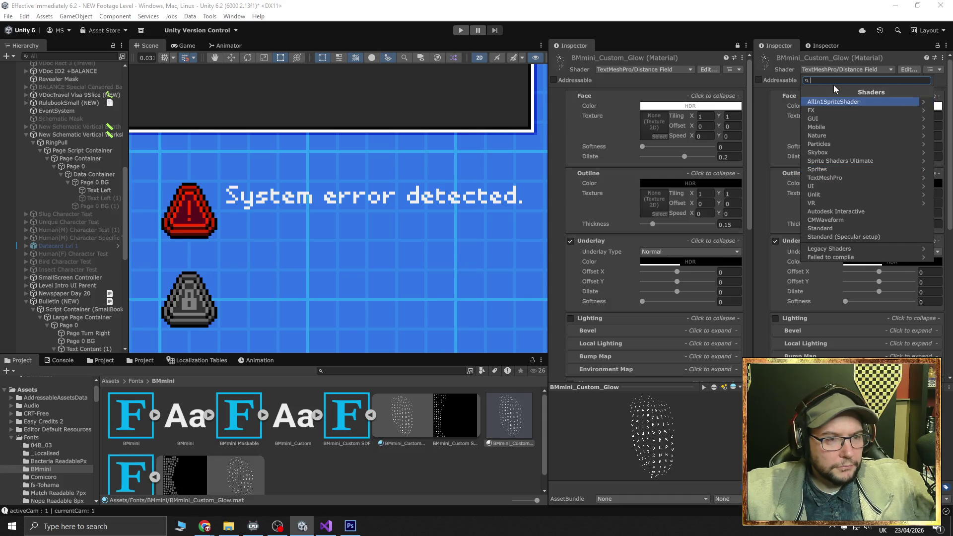
text(bitmap)
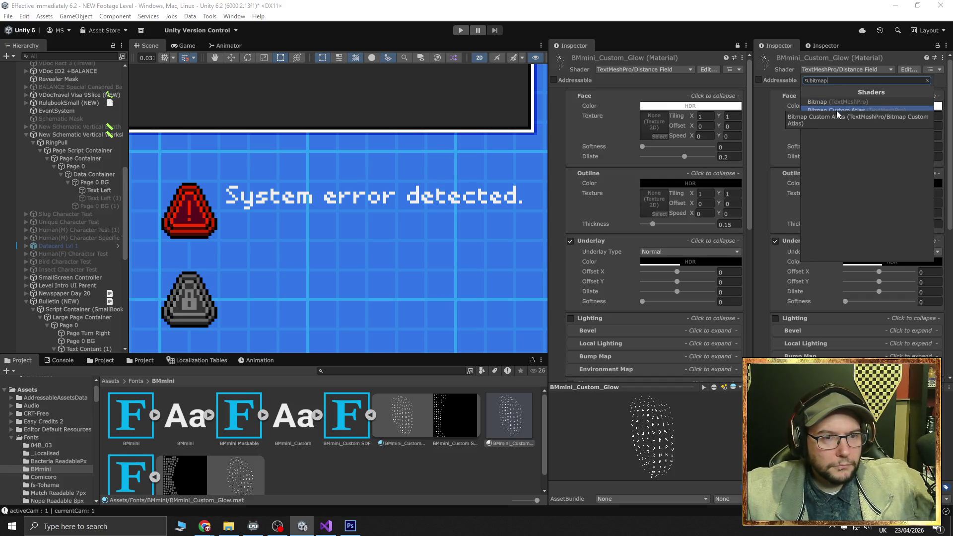
click(836, 101)
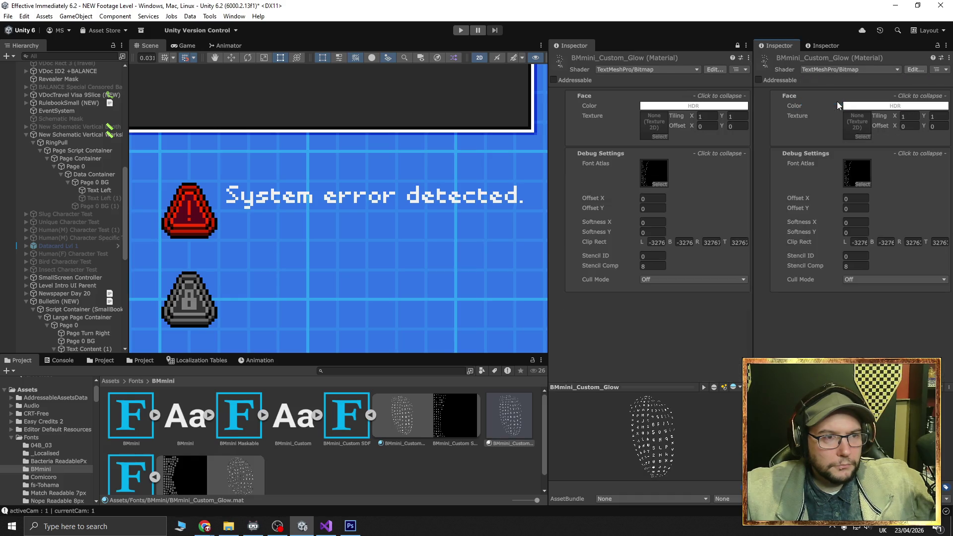
Recheck both materials' shader settings and reselect the Text Left object
click(416, 418)
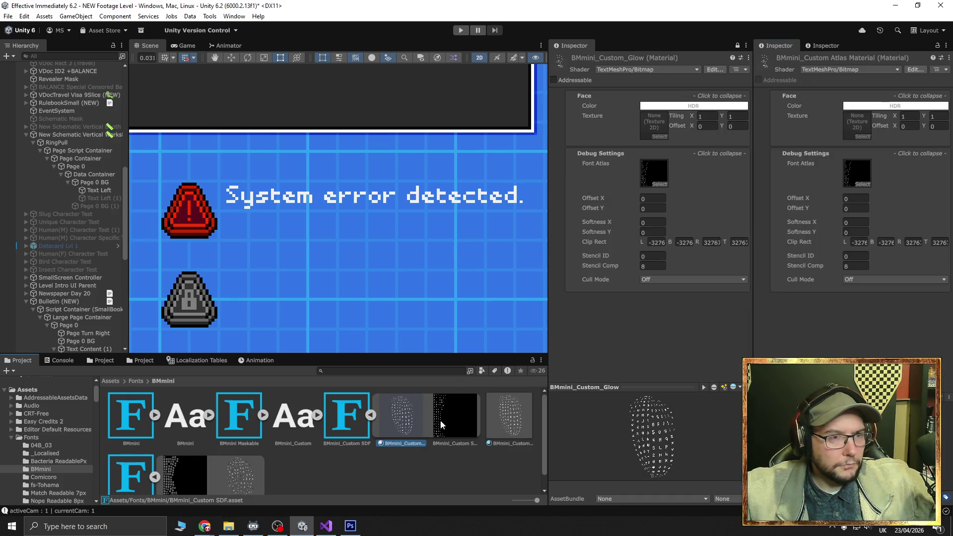
click(507, 423)
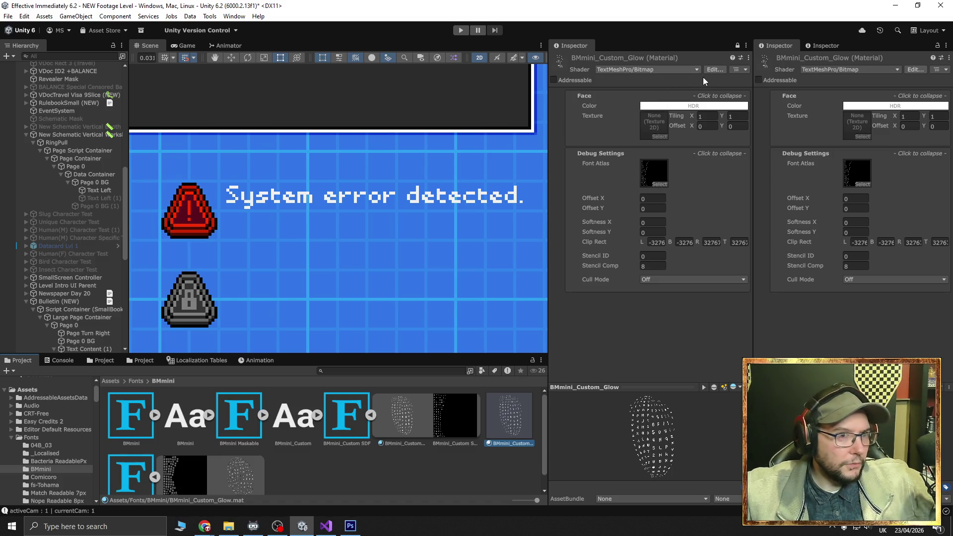
click(689, 68)
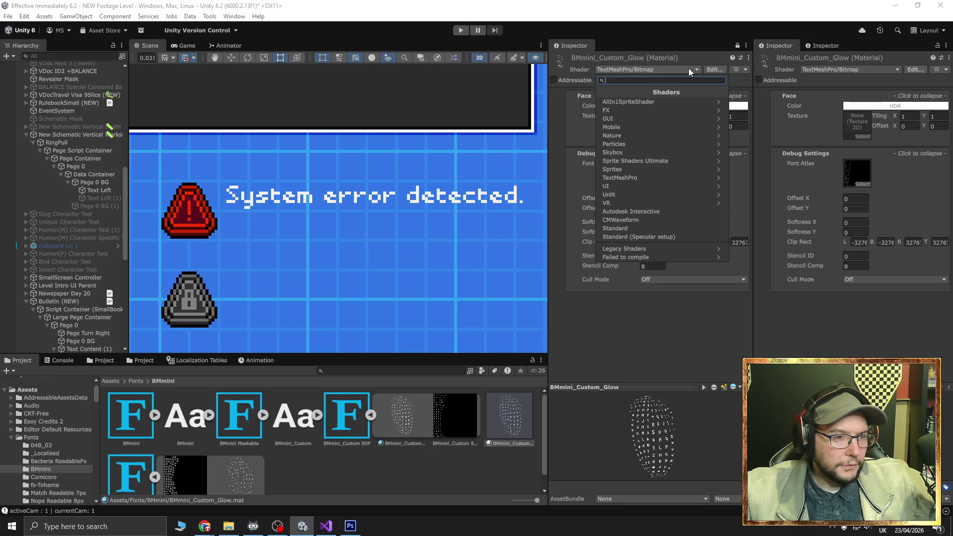
click(673, 305)
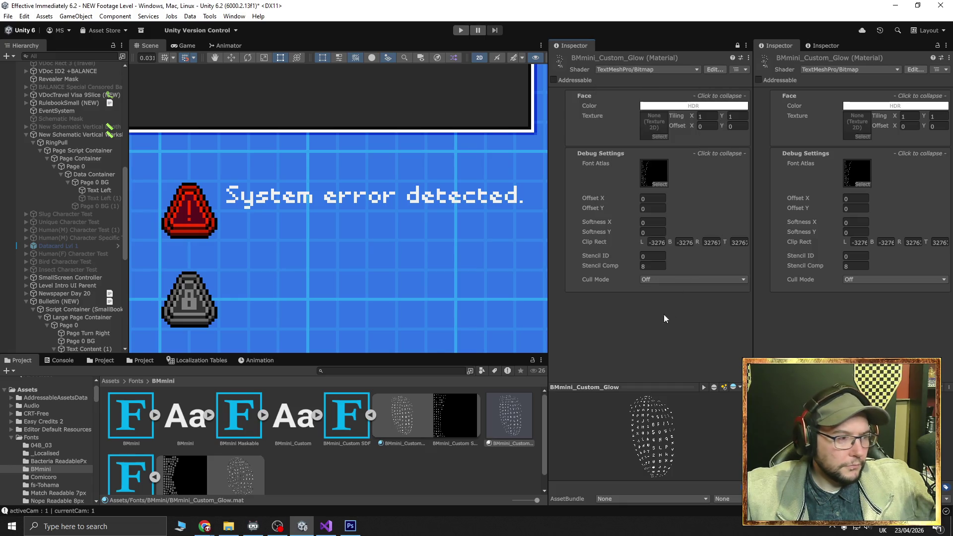
click(95, 190)
scroll(800, 343, down, 5)
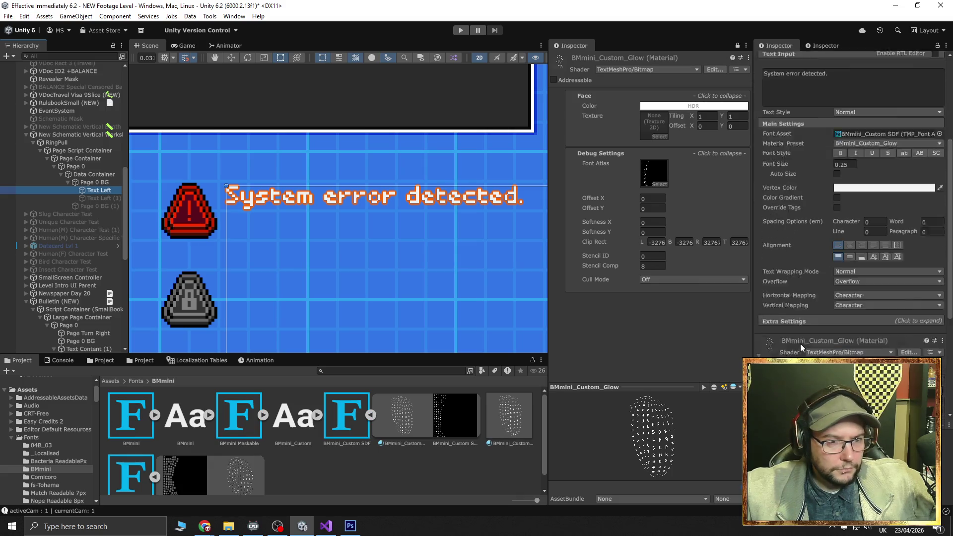
click(877, 146)
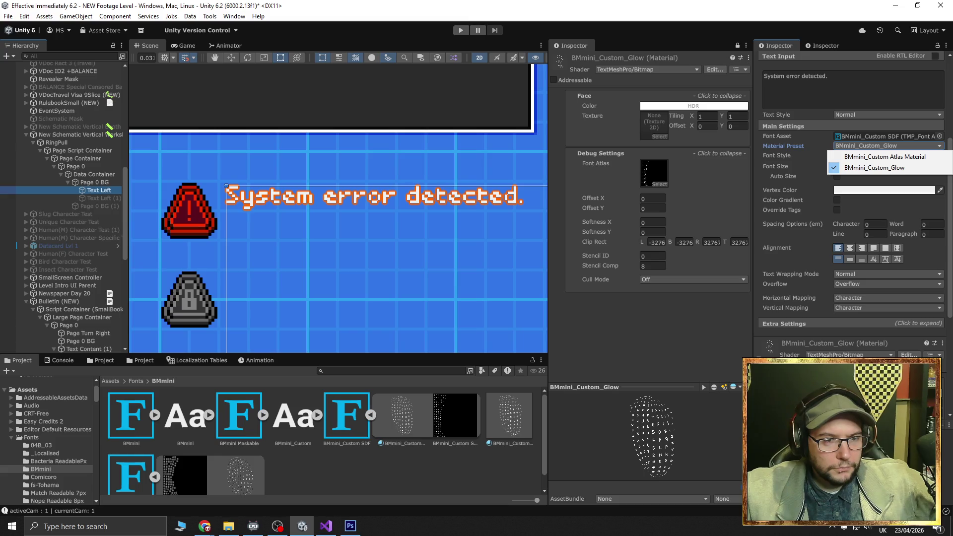
drag(950, 253, 950, 384)
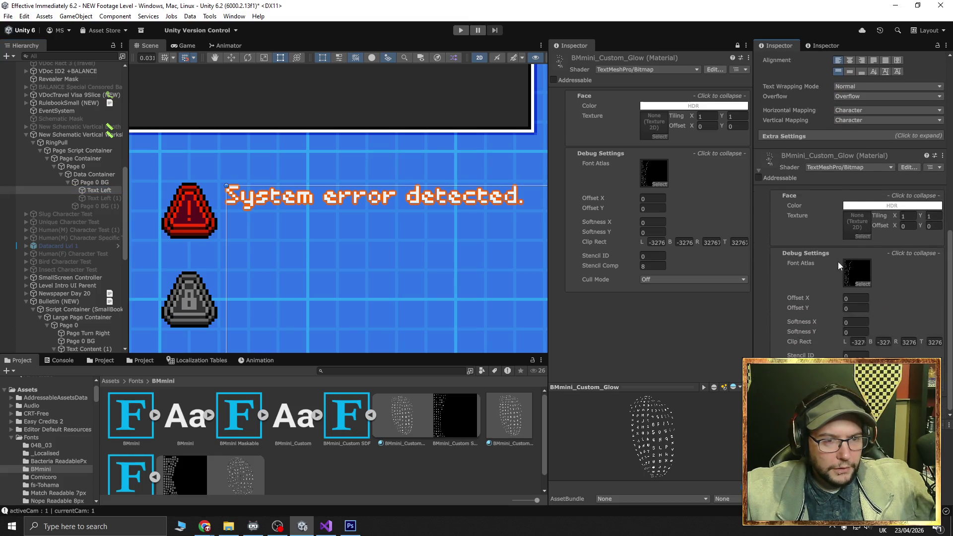
scroll(836, 337, up, 2)
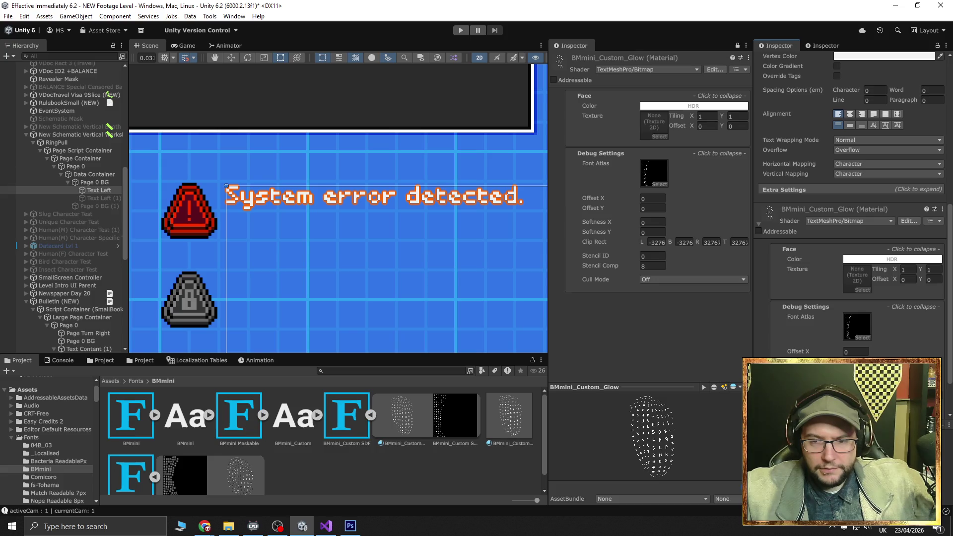
key(alt+Tab)
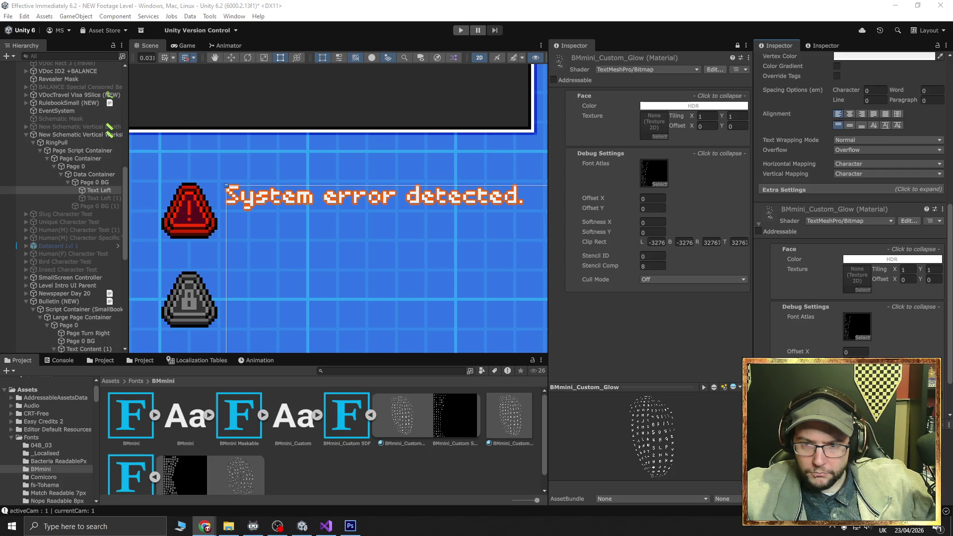
Delete the BMmini_Custom_Glow material asset and confirm the deletion
click(511, 421)
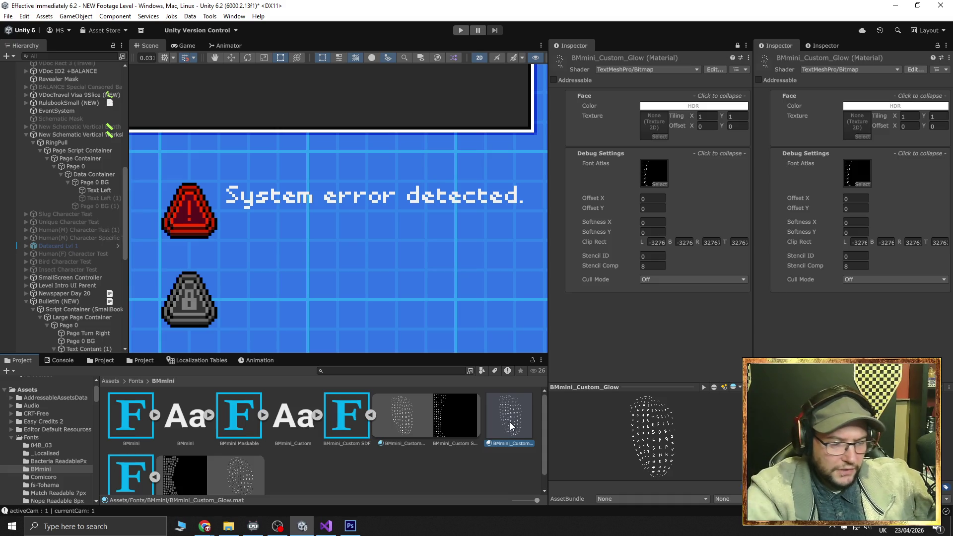
key(Delete)
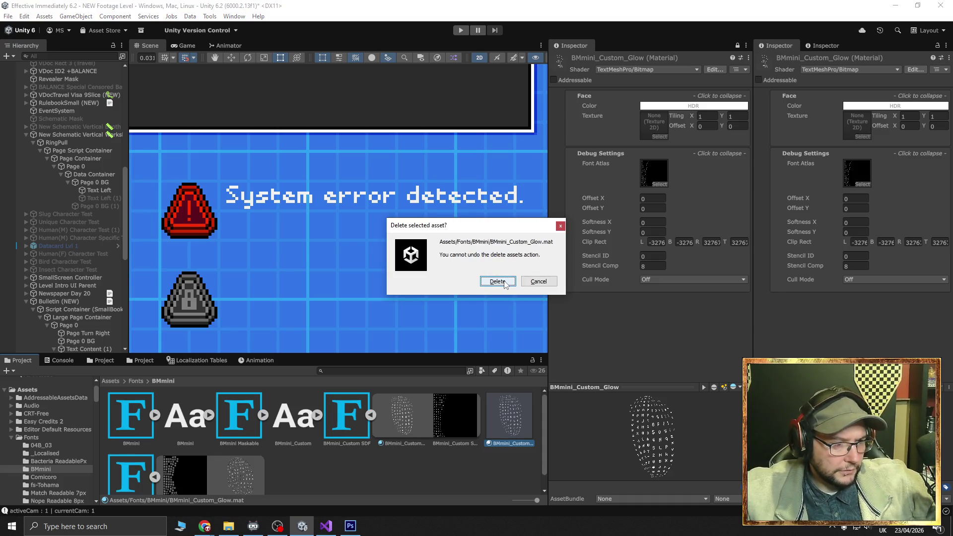
click(497, 281)
Set Text Left's preset to BMmini_Custom Atlas Material and briefly toggle Text Left (1) on and off
click(102, 190)
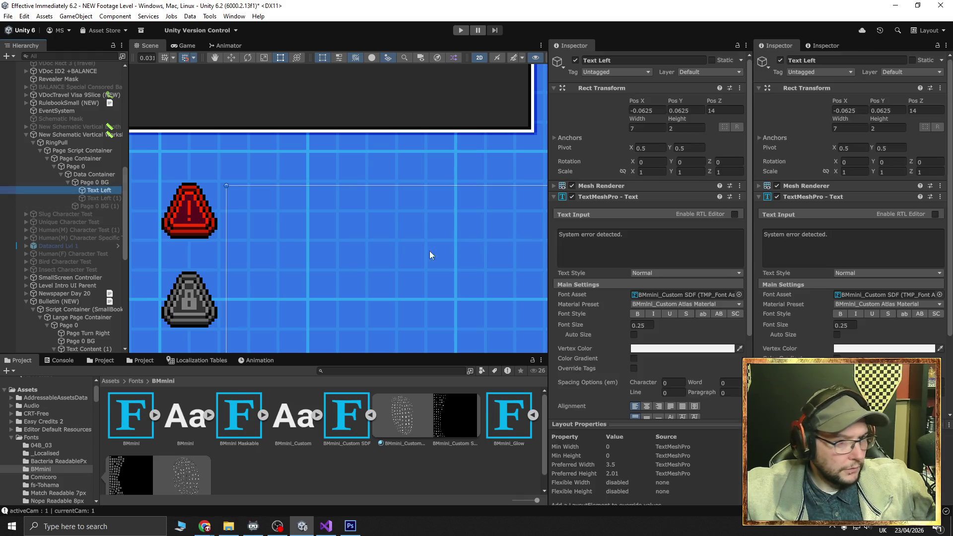
click(720, 303)
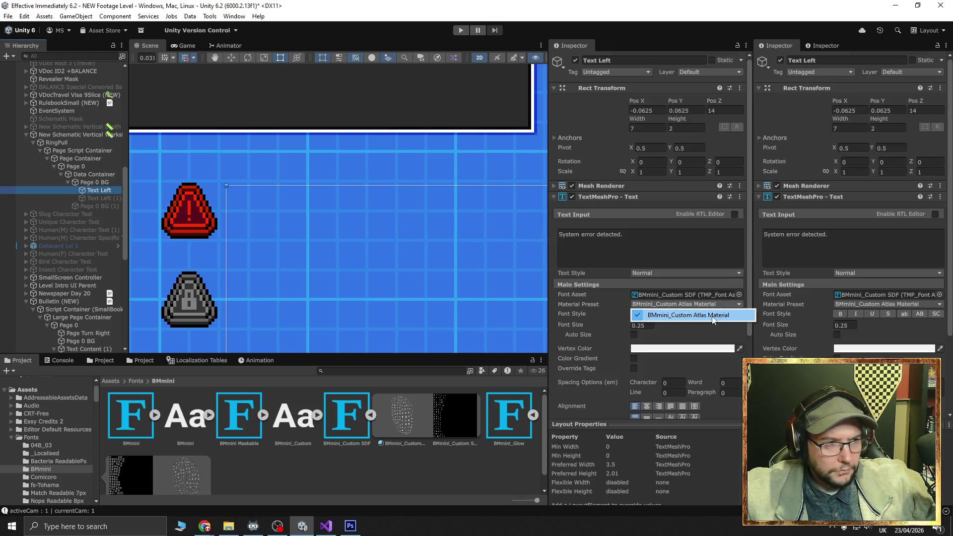
click(712, 317)
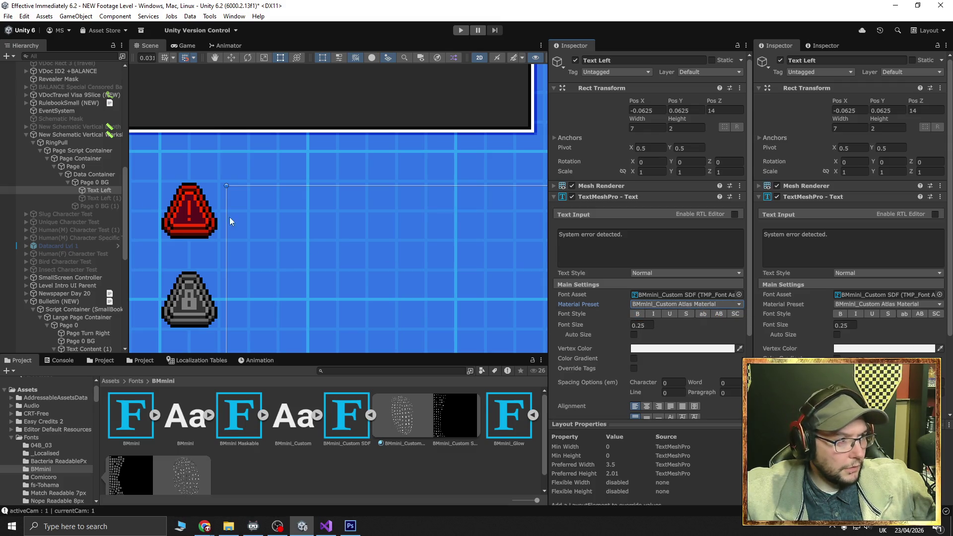
click(92, 198)
click(575, 60)
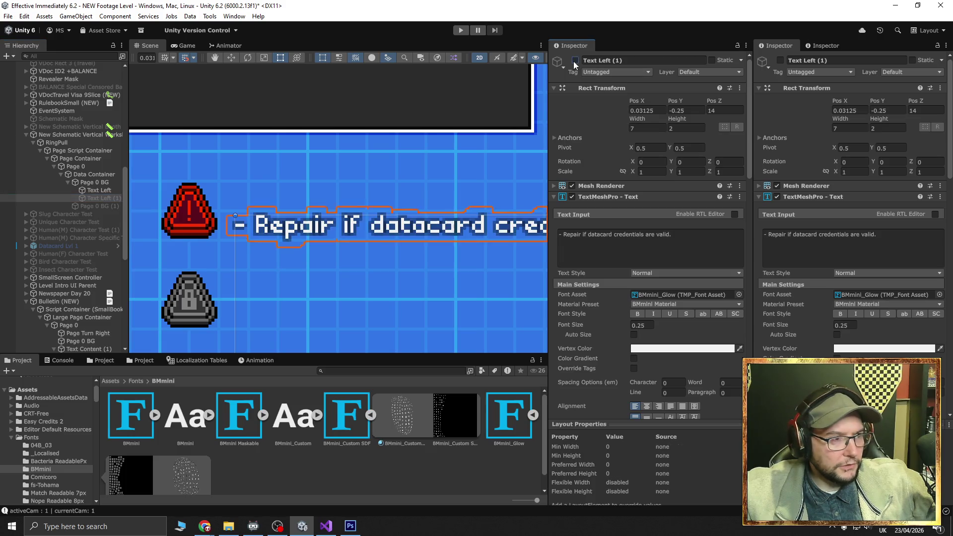
click(575, 60)
click(106, 189)
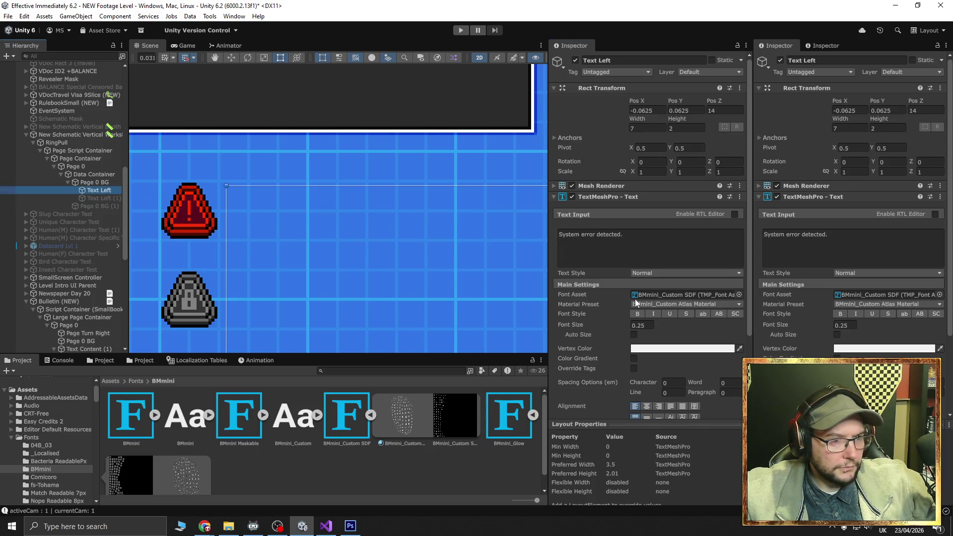
Review Text Left's preset and font options unchanged, then show the BMmini_Custom Atlas Material settings
click(679, 305)
click(679, 304)
click(679, 304)
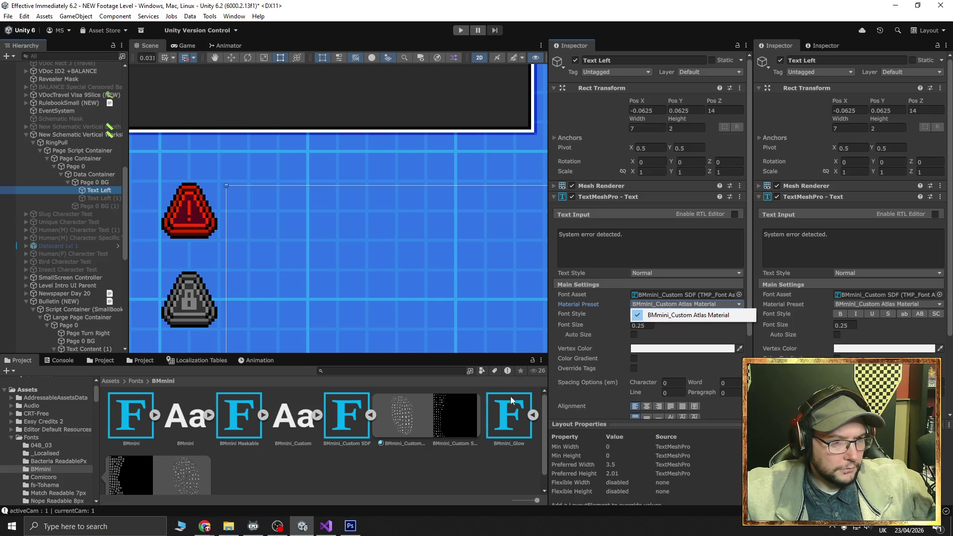
click(738, 294)
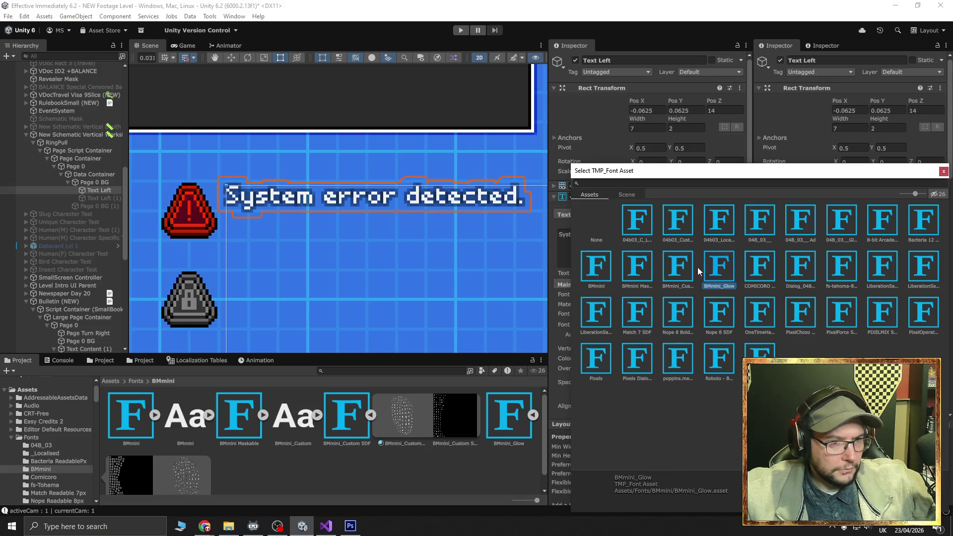
click(943, 171)
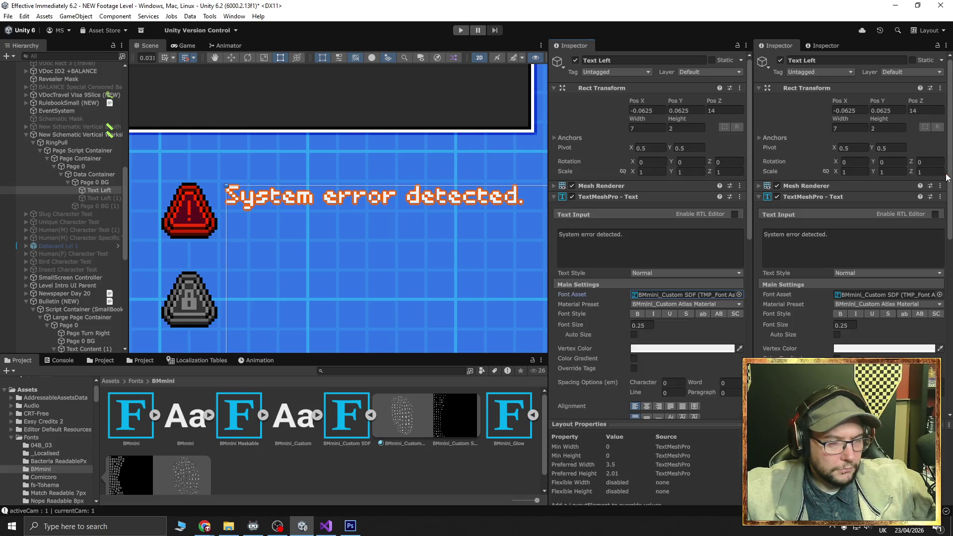
click(717, 303)
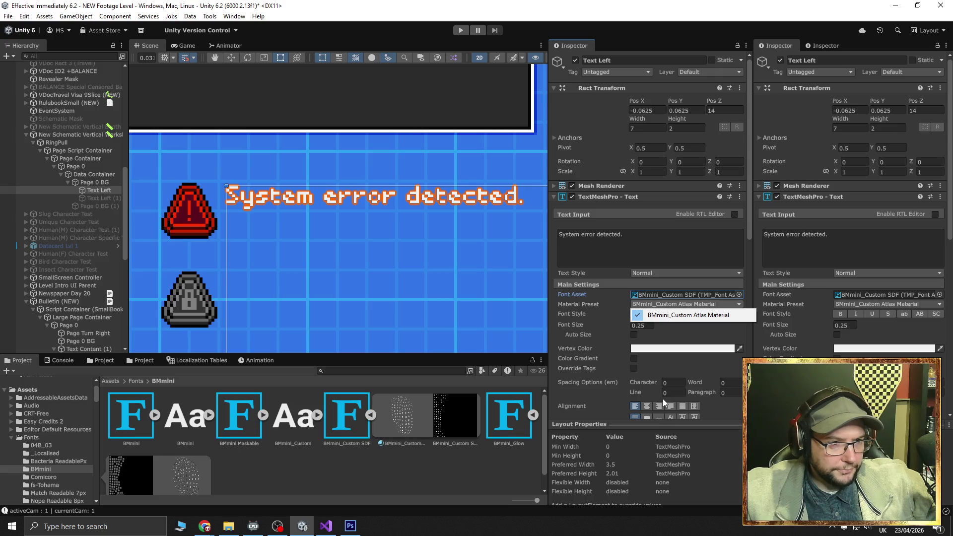
click(105, 191)
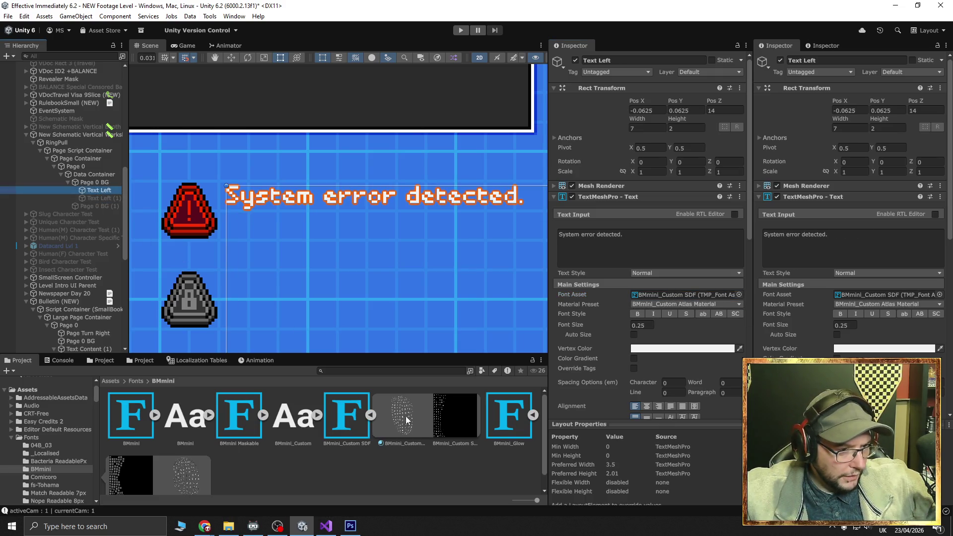
click(420, 421)
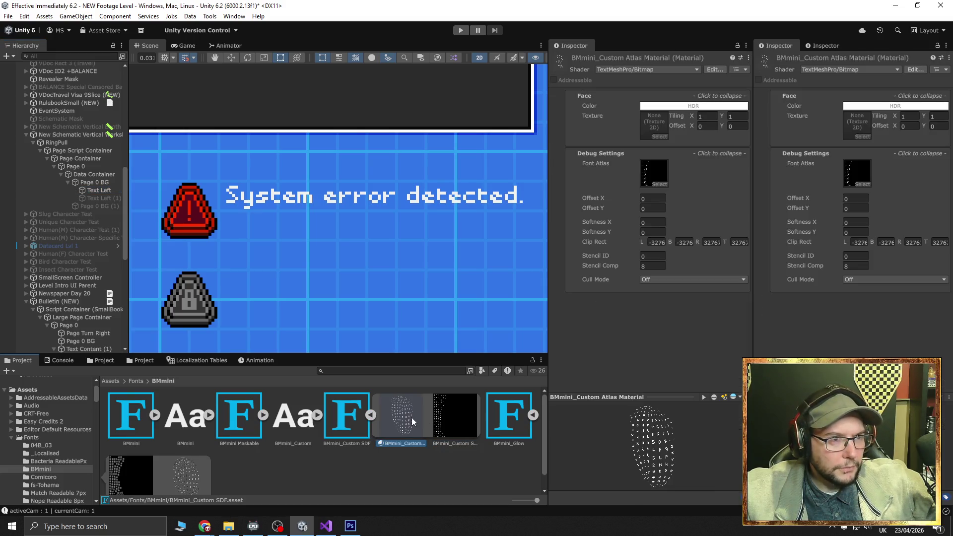
click(456, 418)
click(410, 421)
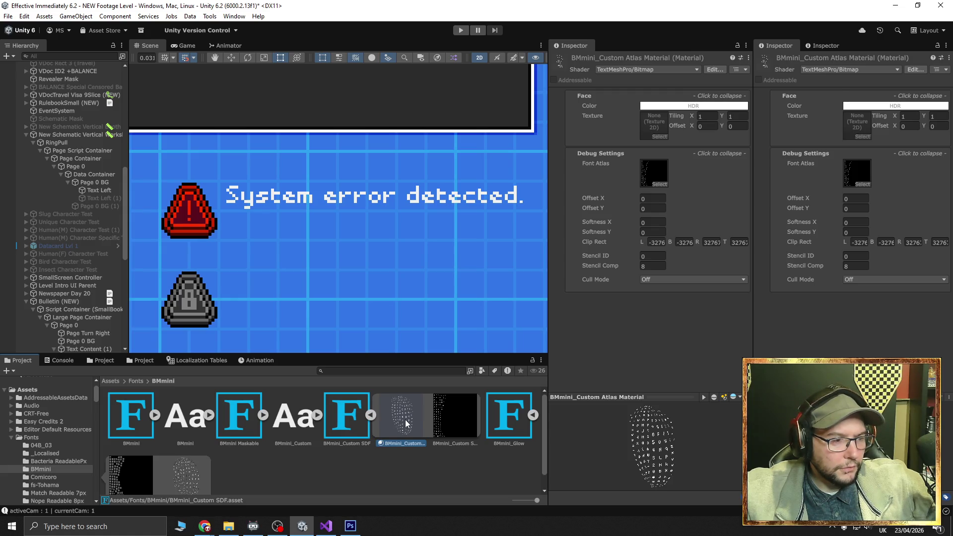
right_click(406, 418)
mouse_move(527, 155)
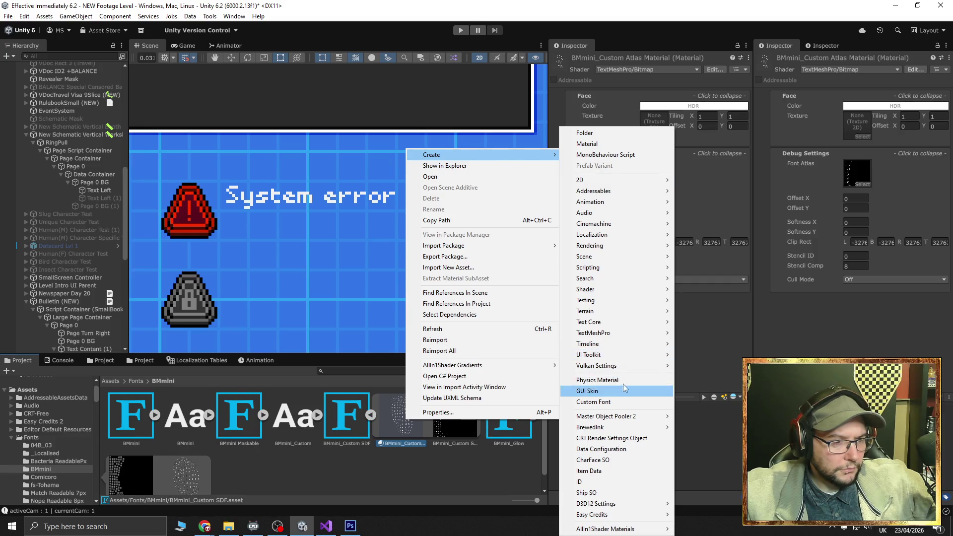
mouse_move(629, 331)
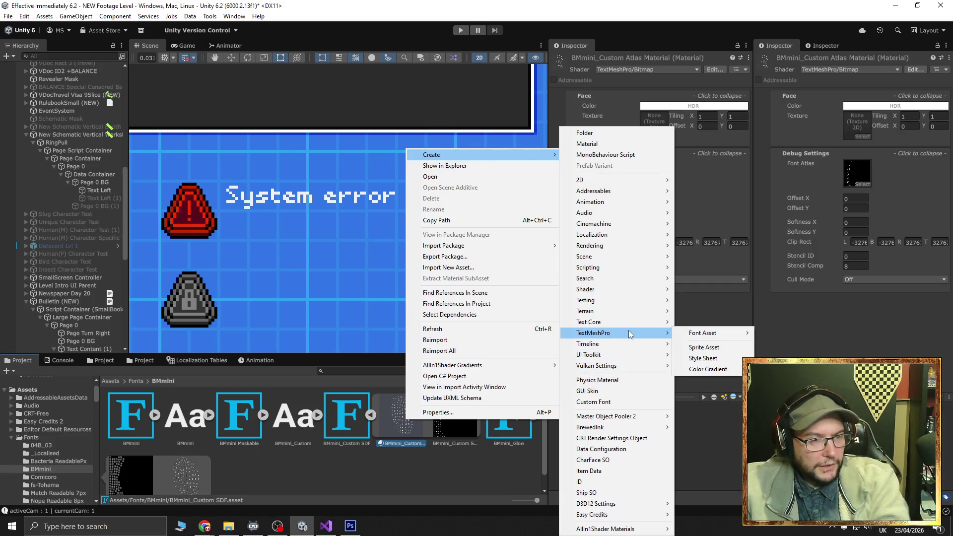
mouse_move(709, 334)
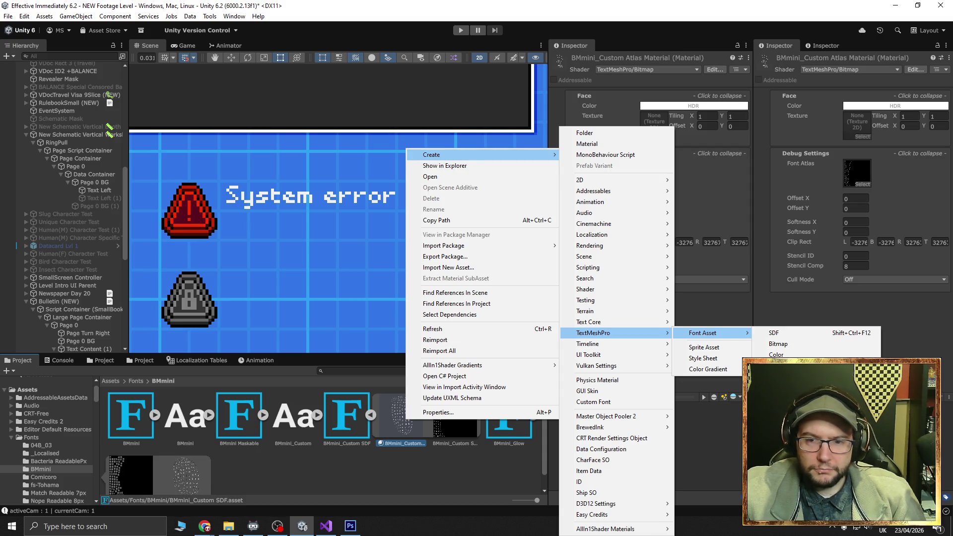
key(alt+Tab)
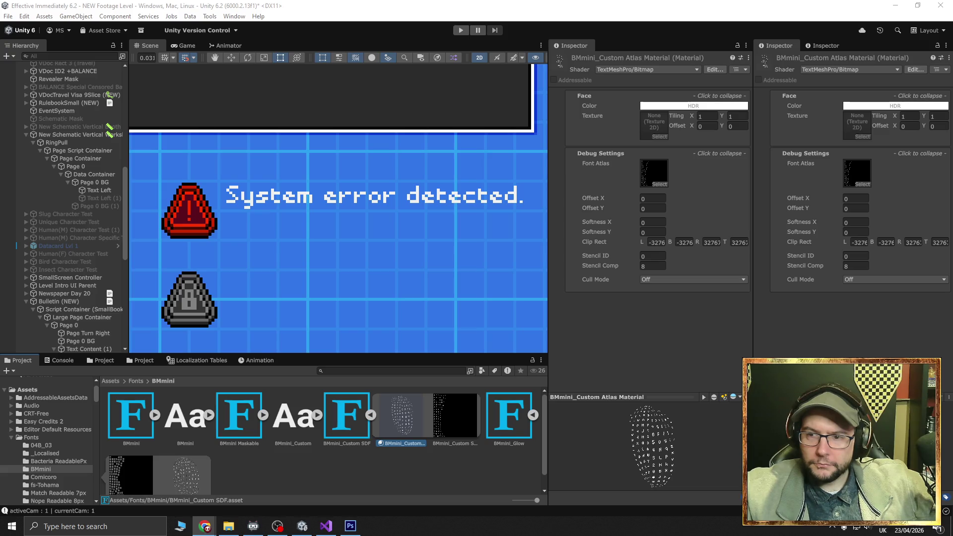
Select the BMmini_Custom Atlas Material in the Project panel and open its Shader dropdown
click(357, 419)
click(395, 422)
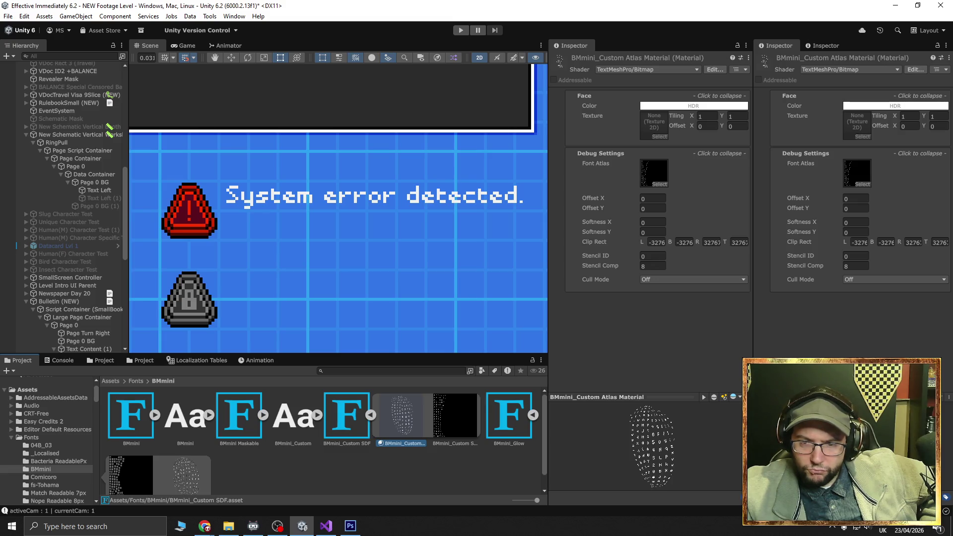
click(678, 69)
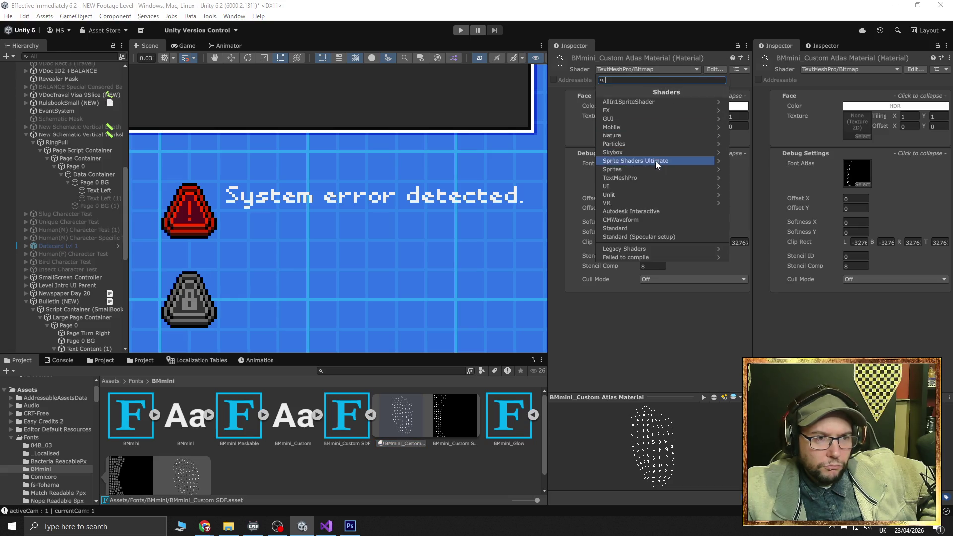
Switch the atlas material to TextMeshPro/Distance Field and keep Text Left's font as BMmini_Custom SDF
click(660, 178)
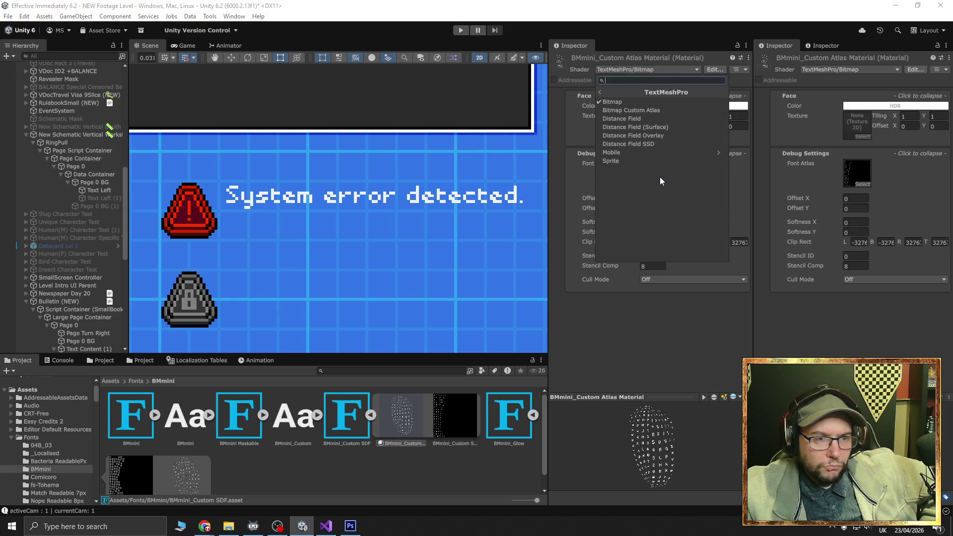
click(647, 119)
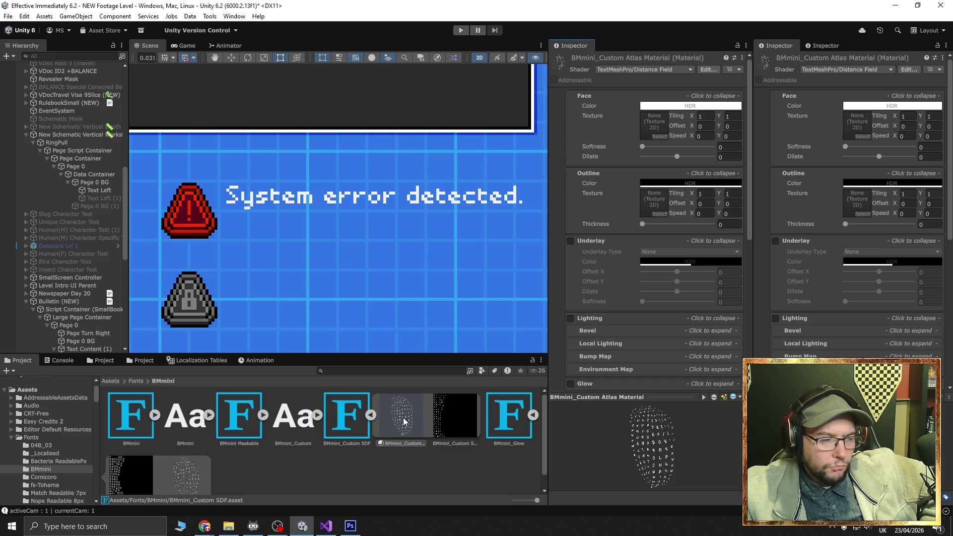
click(99, 190)
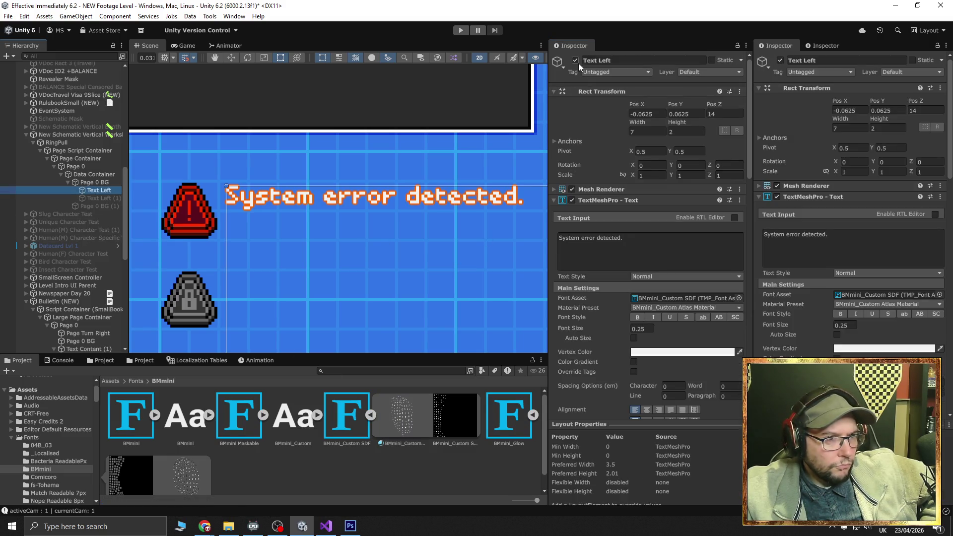
click(739, 298)
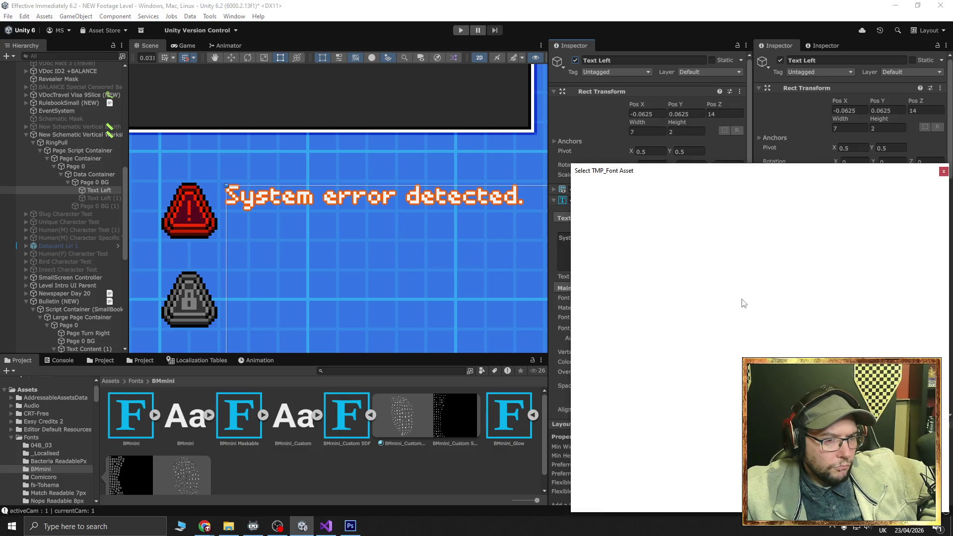
click(637, 221)
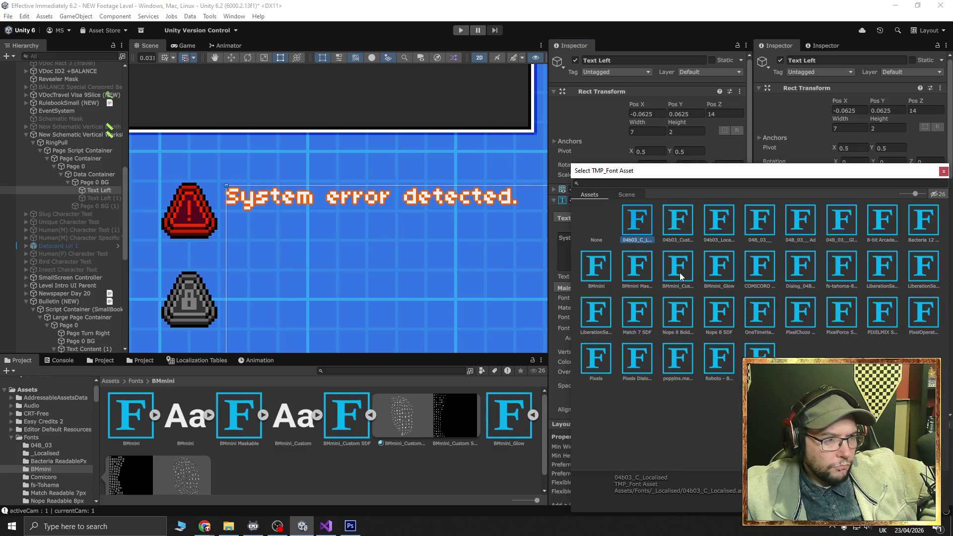
click(680, 273)
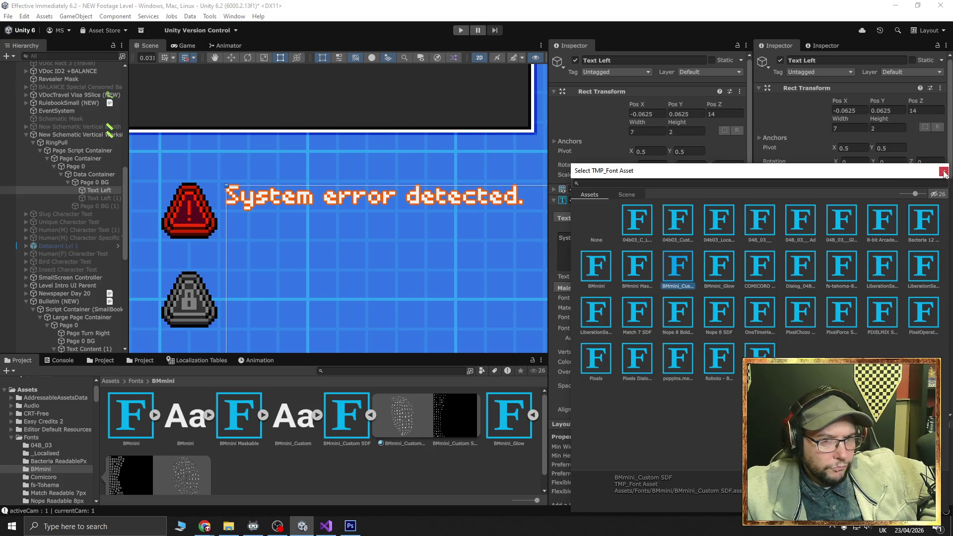
click(944, 171)
Reselect the BMmini_Custom Atlas Material and open its asset menu, then dismiss it unused
click(407, 420)
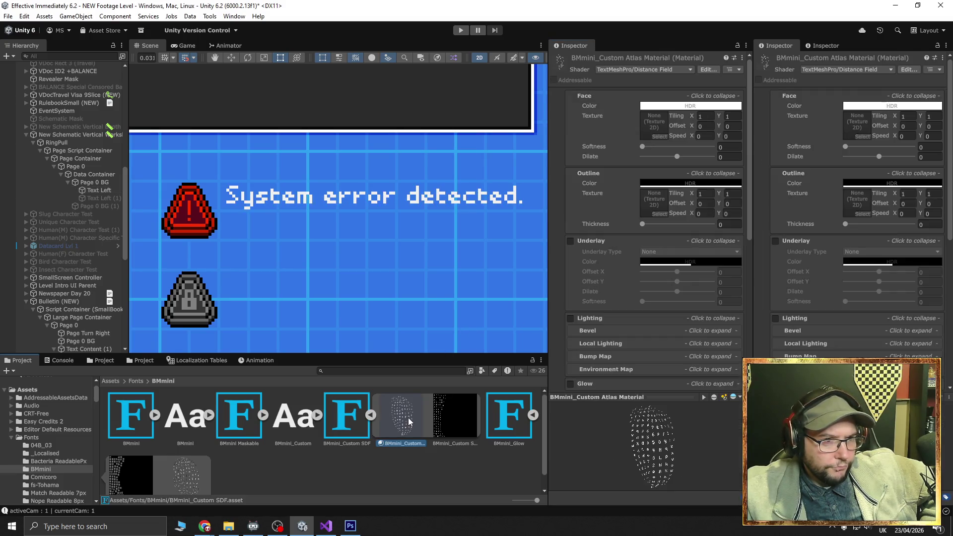
right_click(409, 421)
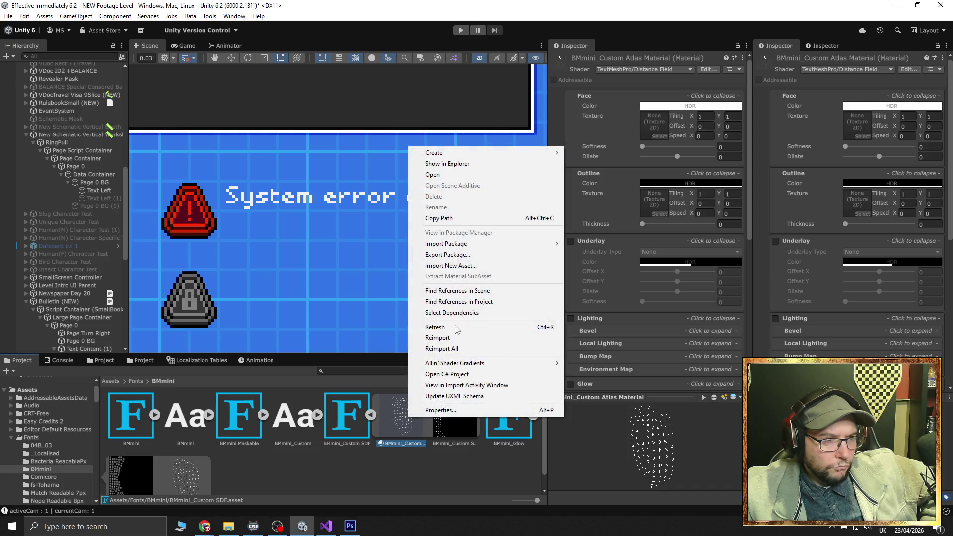
mouse_move(473, 158)
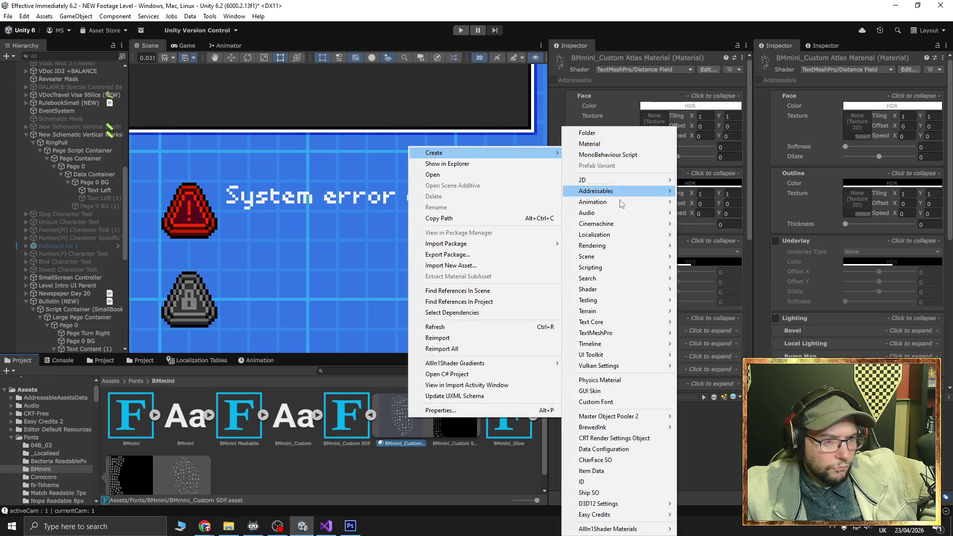
mouse_move(624, 337)
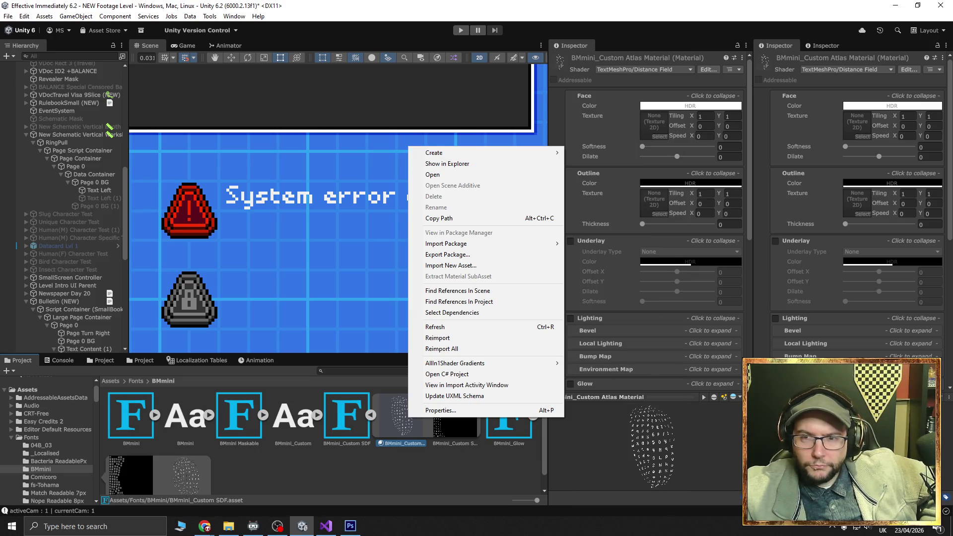
click(382, 447)
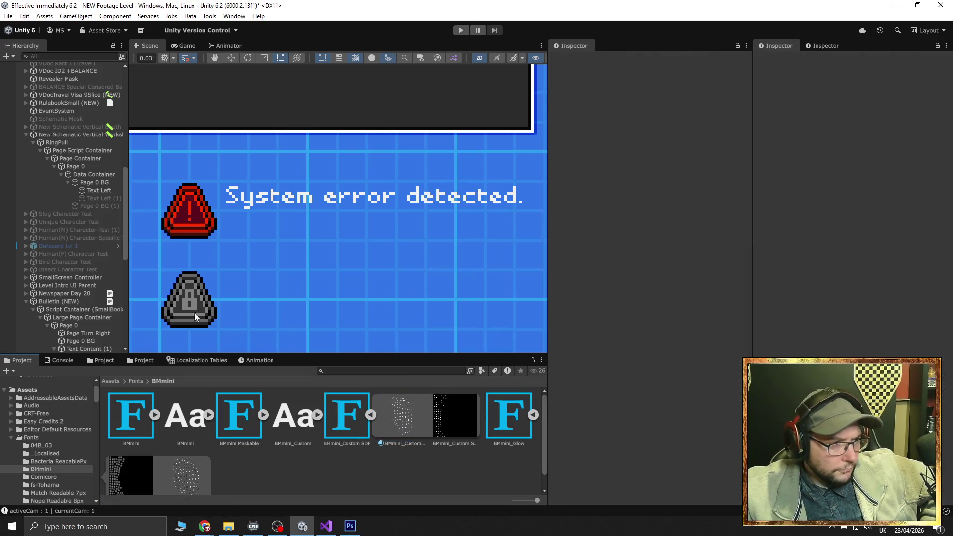
Select Text Left and scroll to its Distance Field material settings (Outline Thickness 0, Underlay None)
click(98, 190)
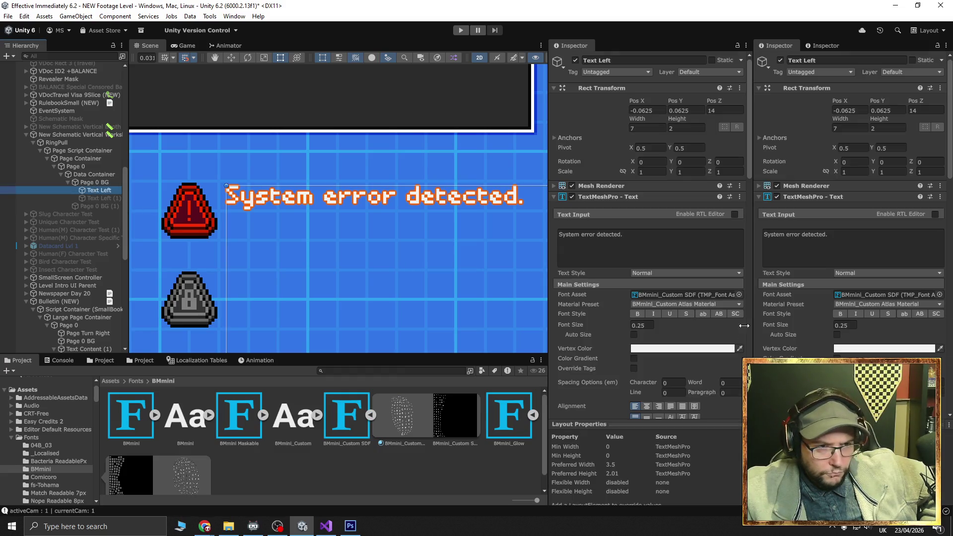
scroll(696, 325, down, 10)
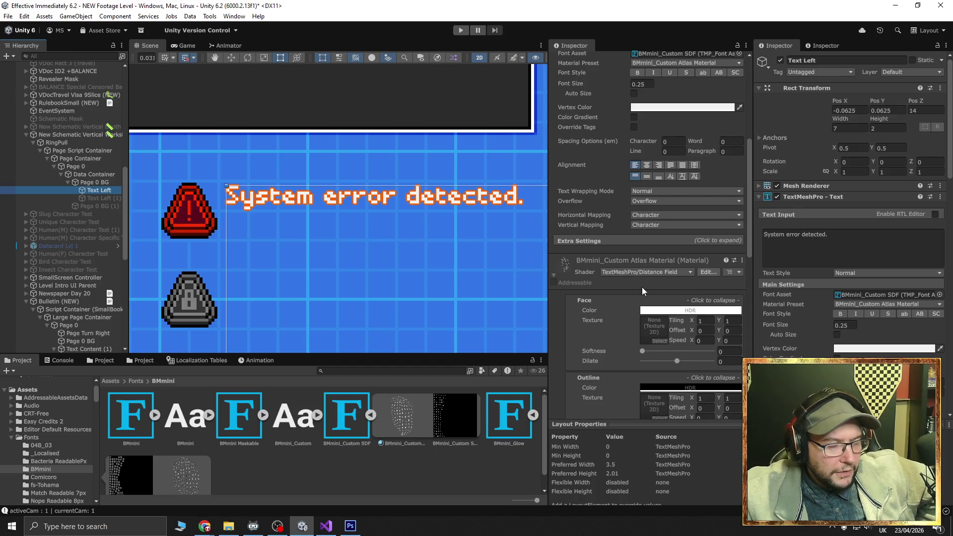
scroll(613, 321, up, 10)
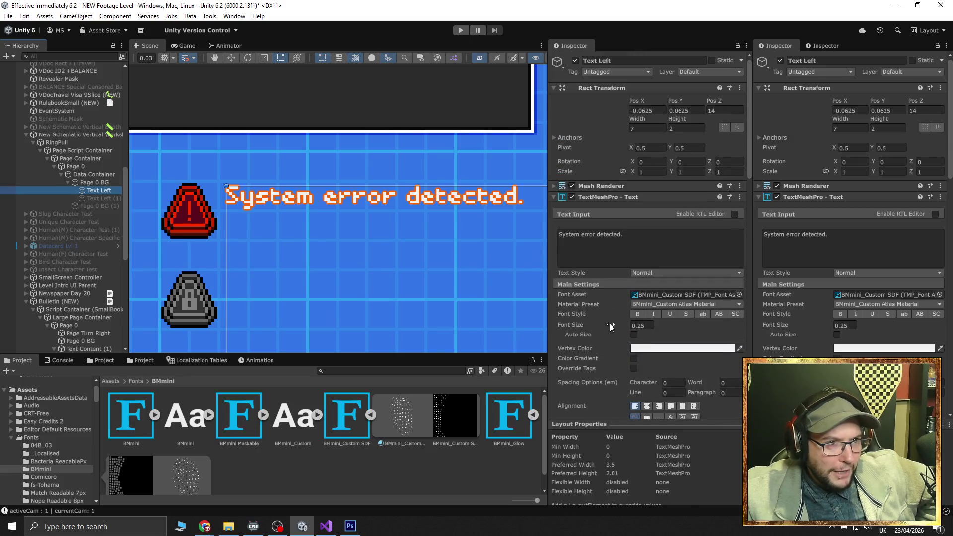
scroll(610, 323, down, 8)
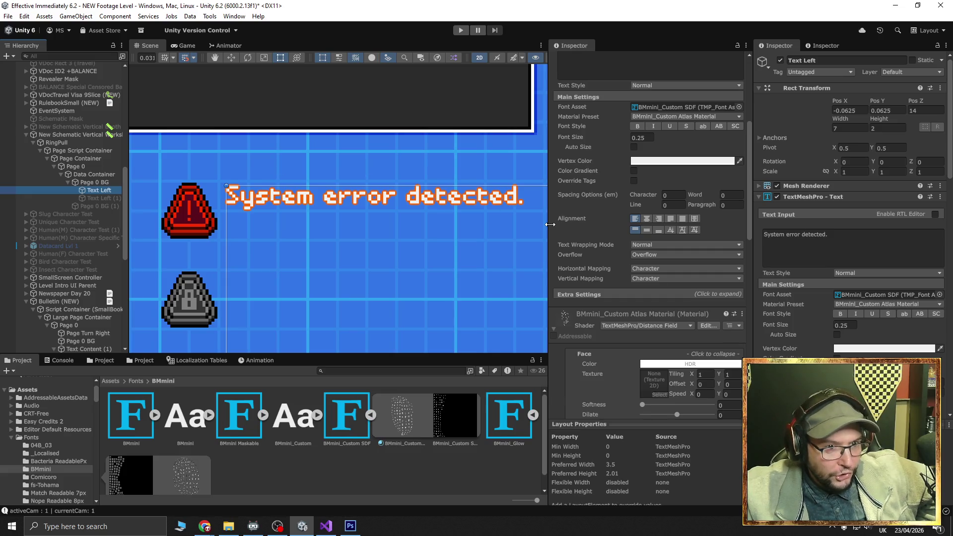
scroll(546, 225, down, 2)
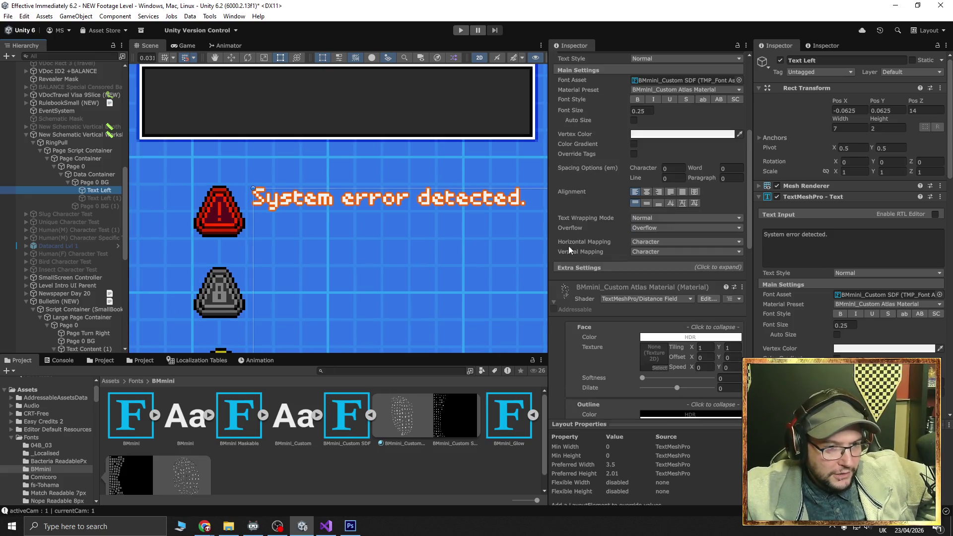
scroll(452, 295, up, 1)
drag(446, 254, 406, 264)
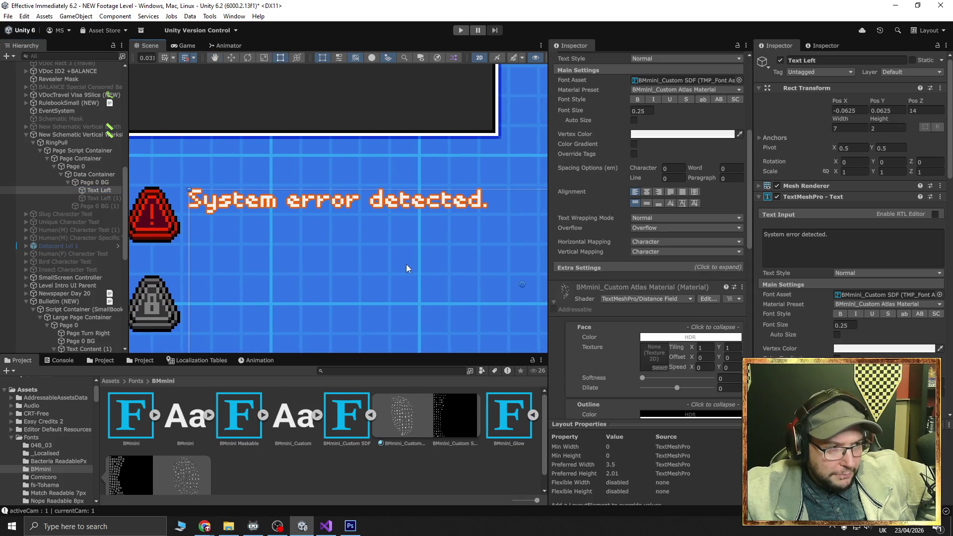
scroll(588, 297, down, 3)
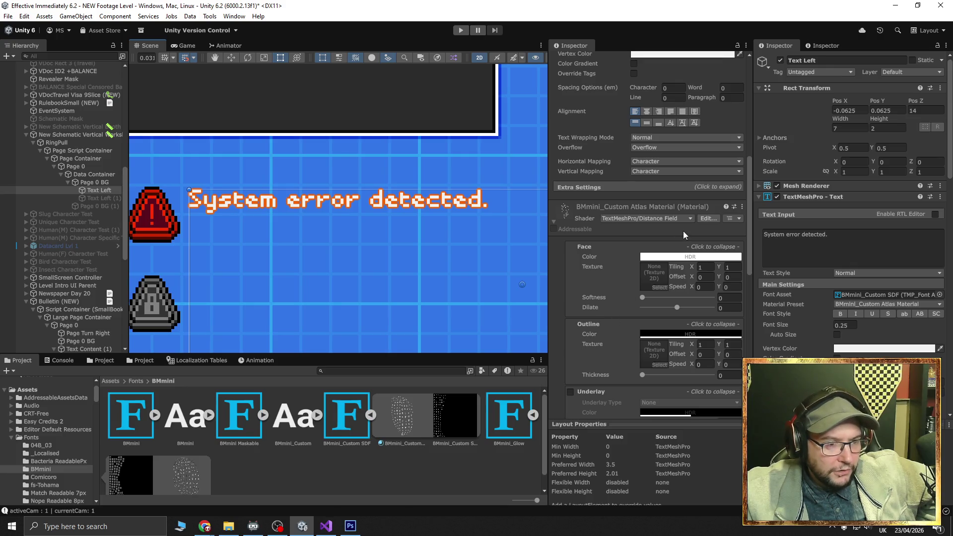
scroll(689, 226, down, 5)
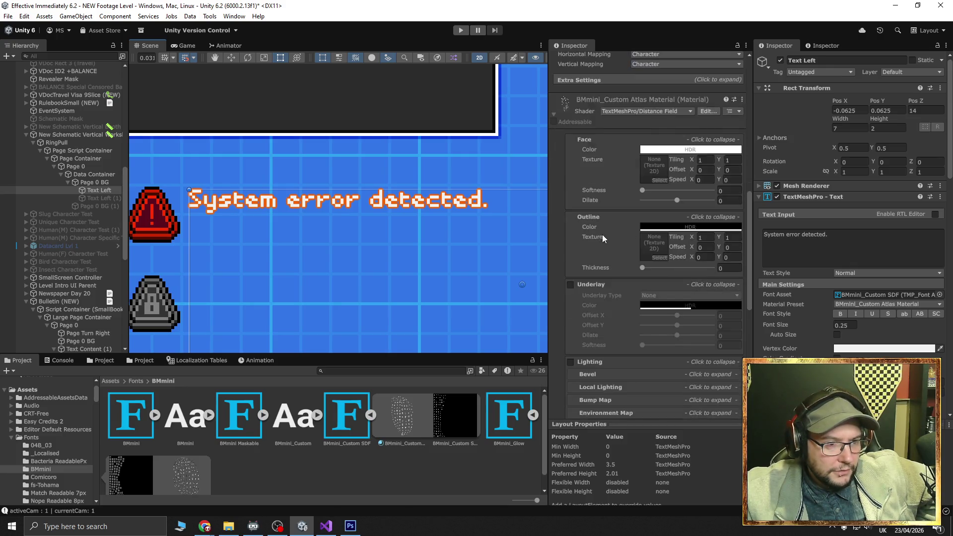
scroll(597, 241, up, 6)
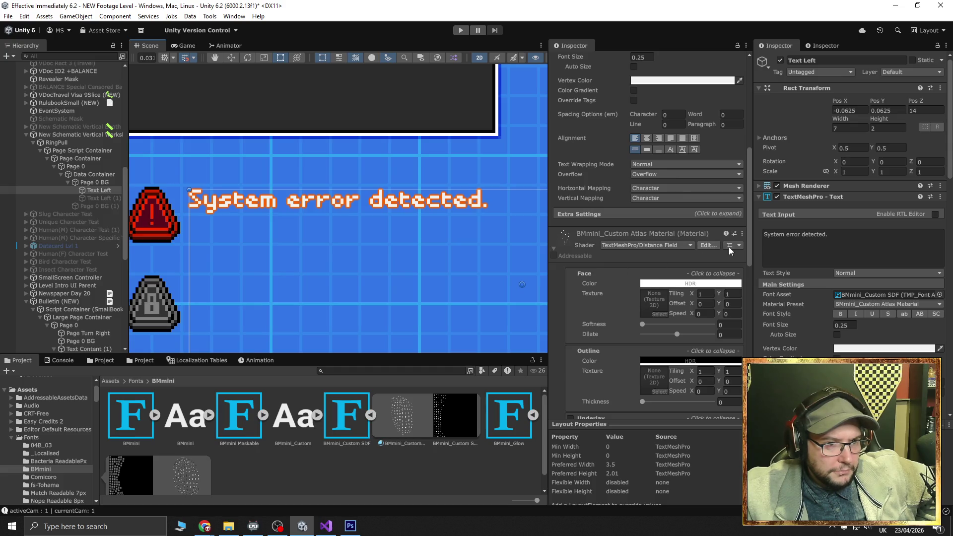
Save the text's material as a new preset and rename it 'BMmini_Custom Glow'
click(742, 233)
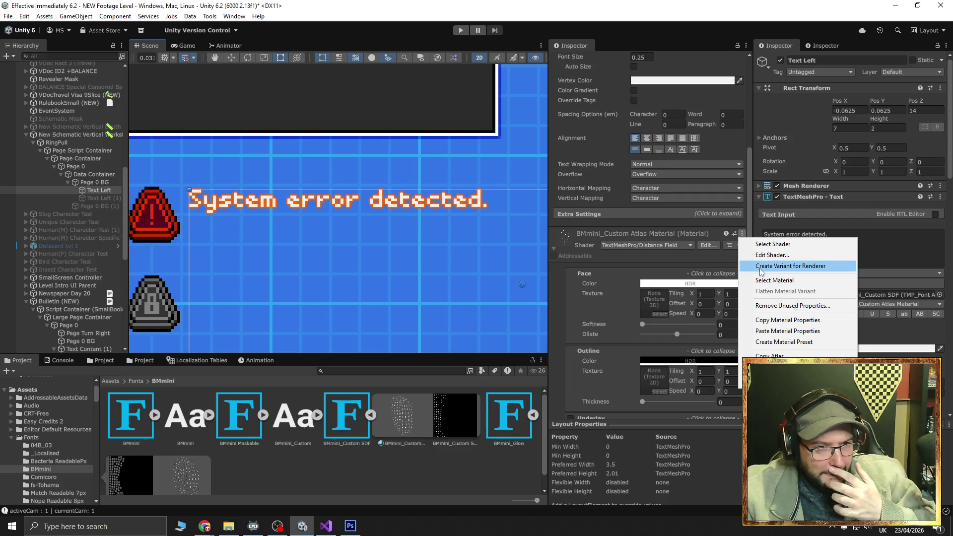
click(783, 342)
click(517, 443)
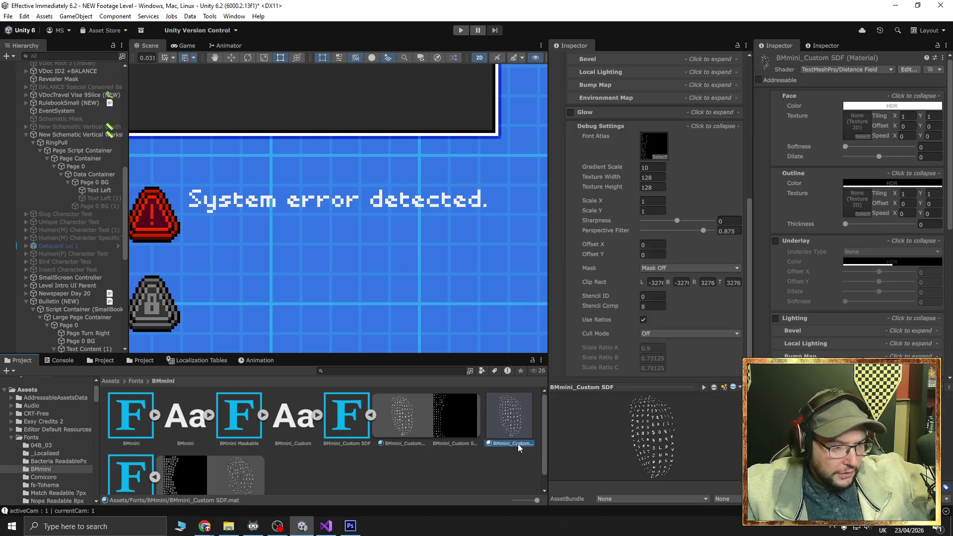
click(526, 445)
click(527, 445)
key(BackSpace)
key(BackSpace)
key(BackSpace)
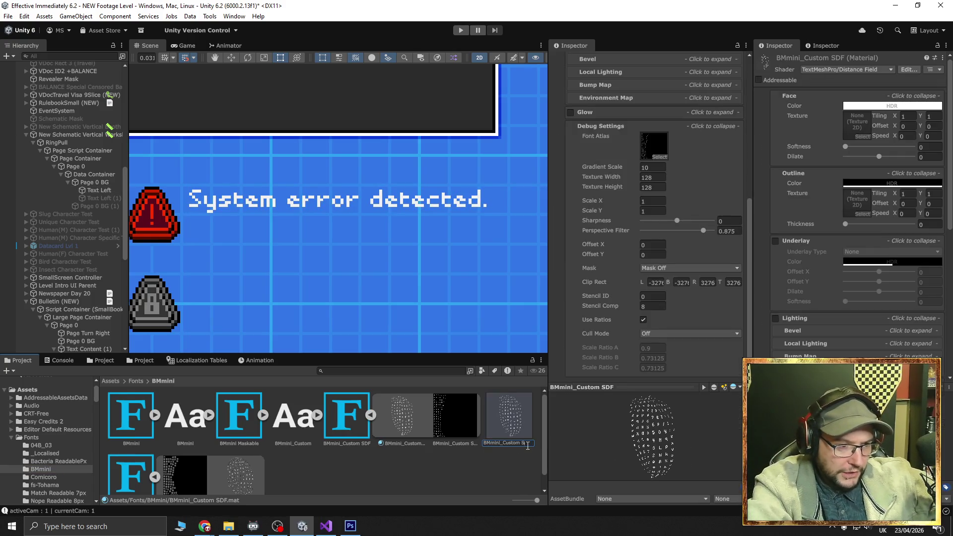
text(Glow)
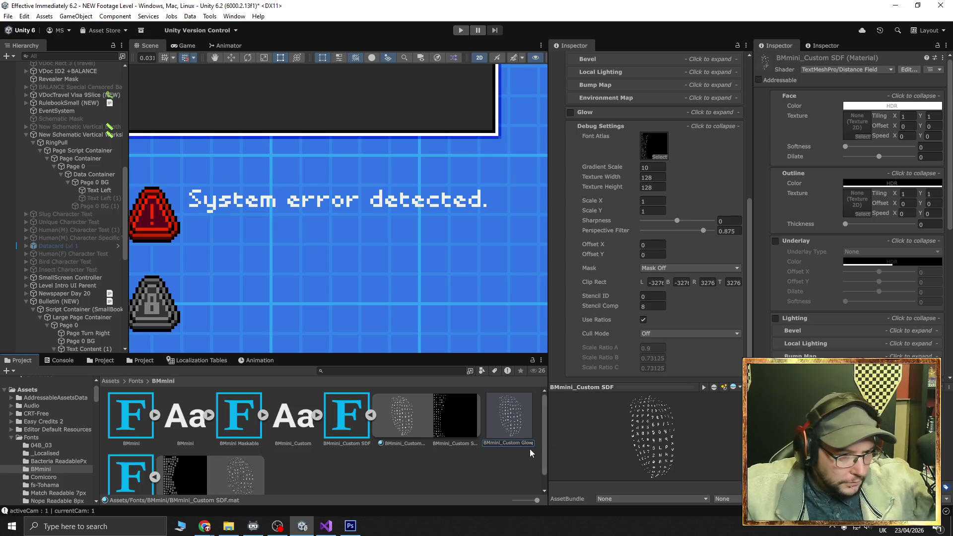
key(Return)
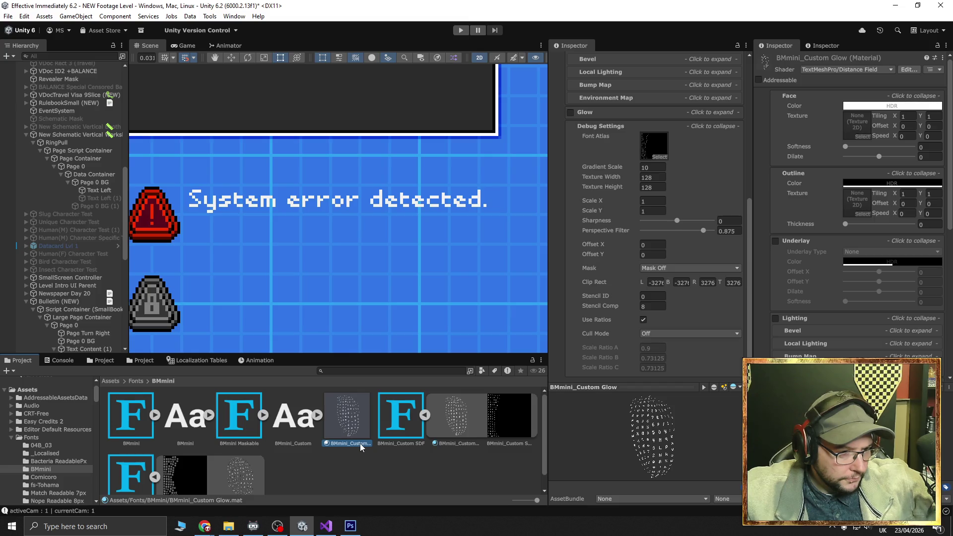
Correct the preset's name to 'BMmini_Custom_Glow', replacing the space with an underscore
click(459, 444)
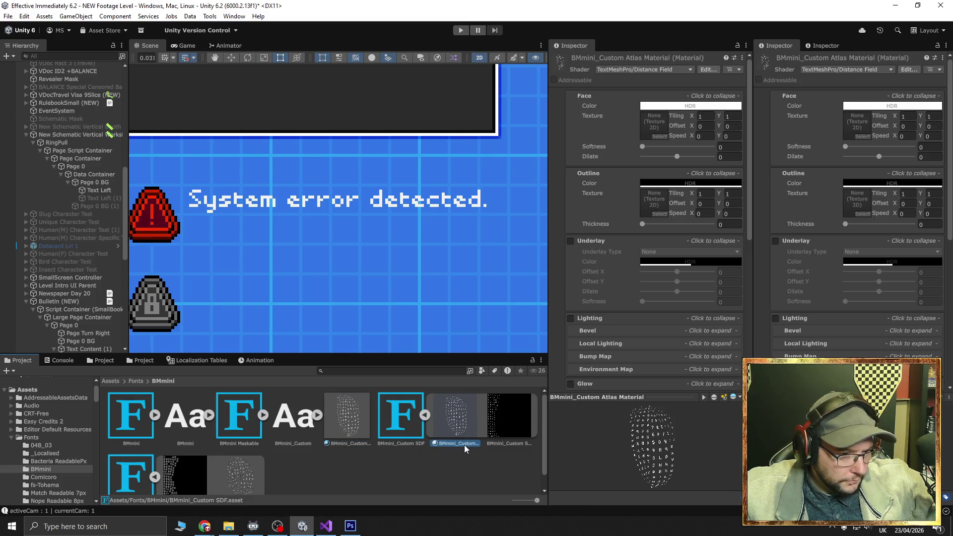
click(359, 443)
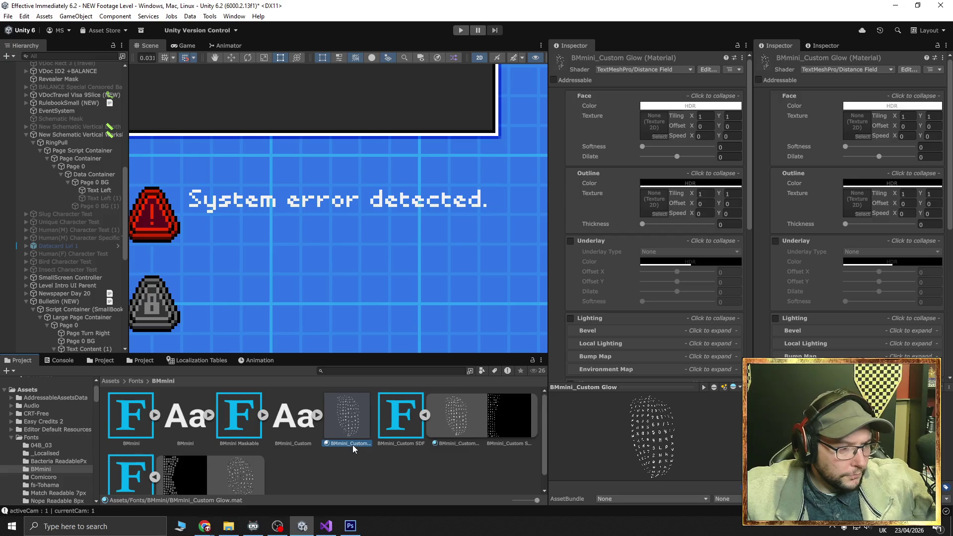
click(353, 444)
click(361, 445)
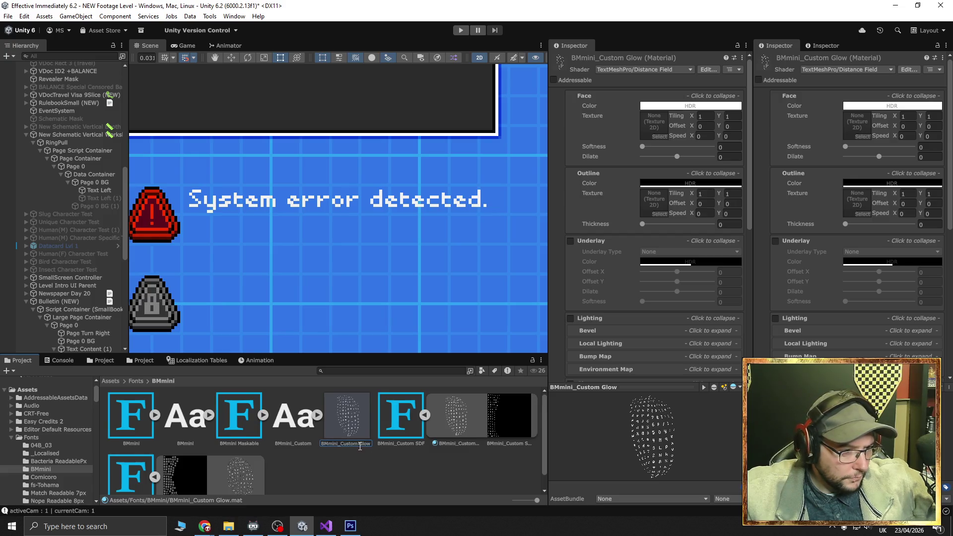
key(BackSpace)
text(_)
key(Return)
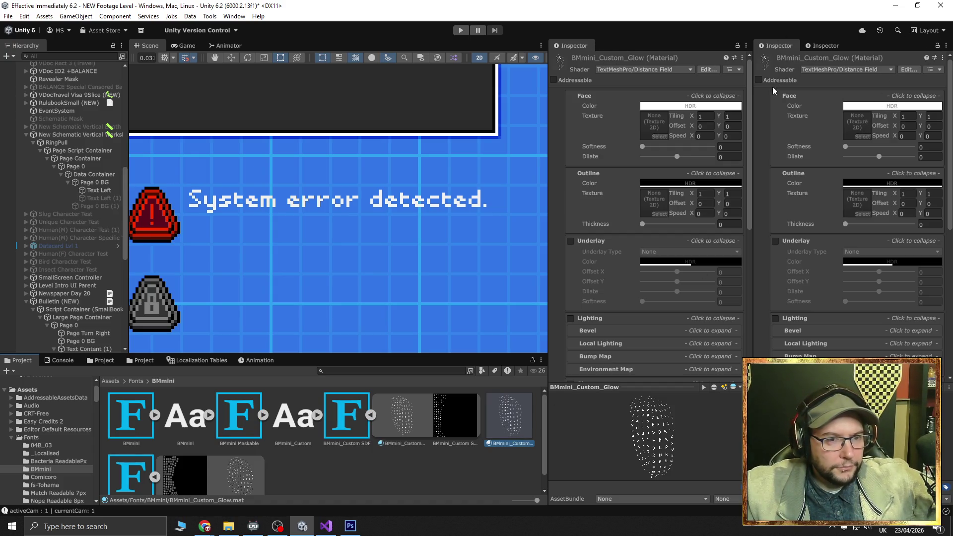
click(240, 475)
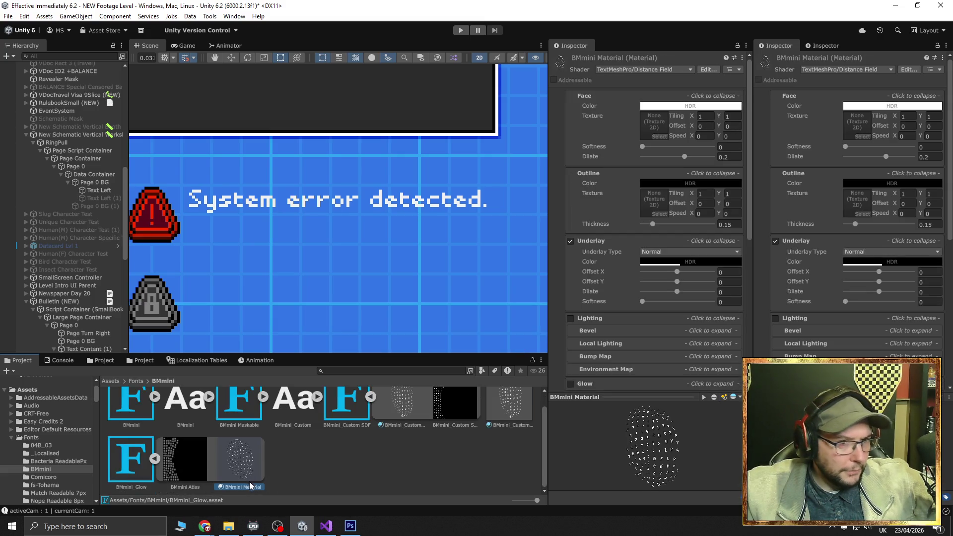
Copy BMmini Material's properties and paste them into BMmini_Custom_Glow (Dilate 0.2, Outline 0.15, underlay)
click(938, 45)
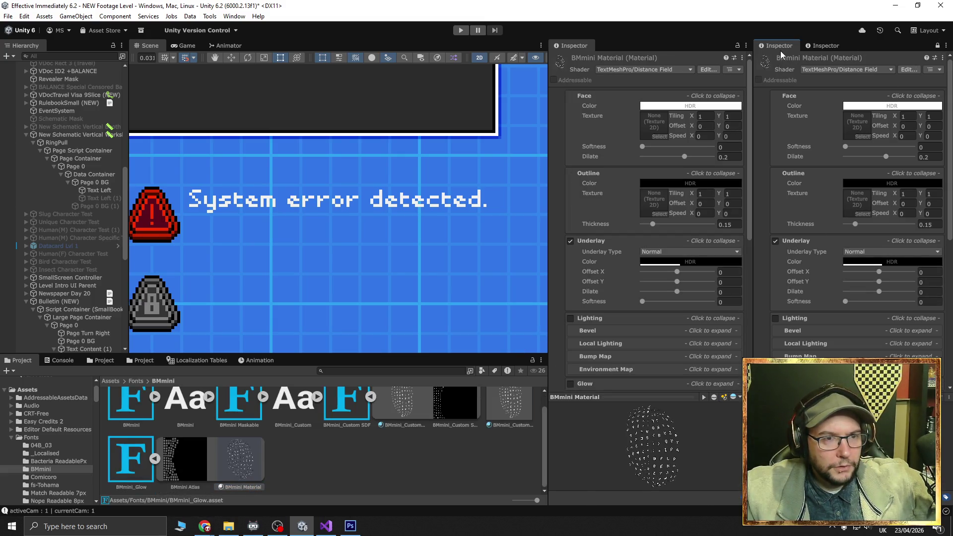
click(935, 69)
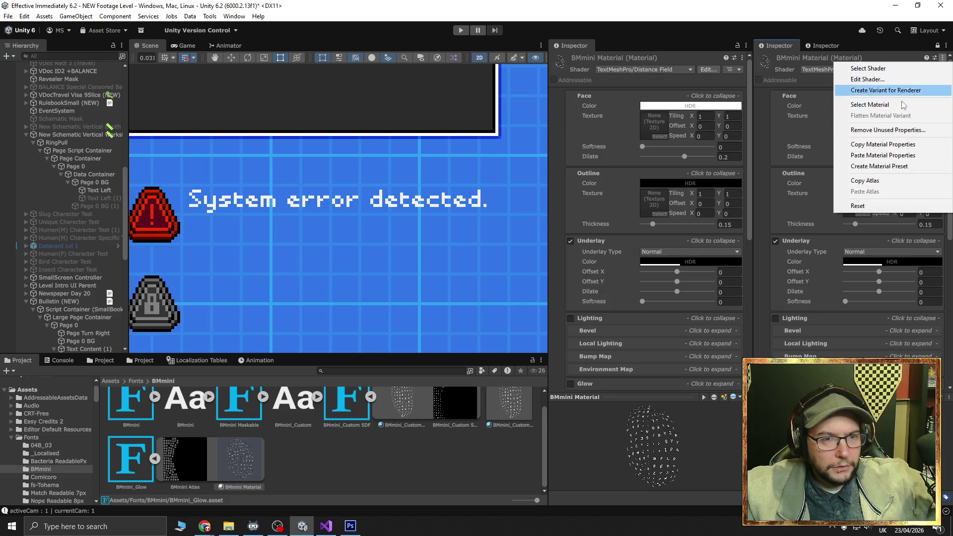
click(874, 143)
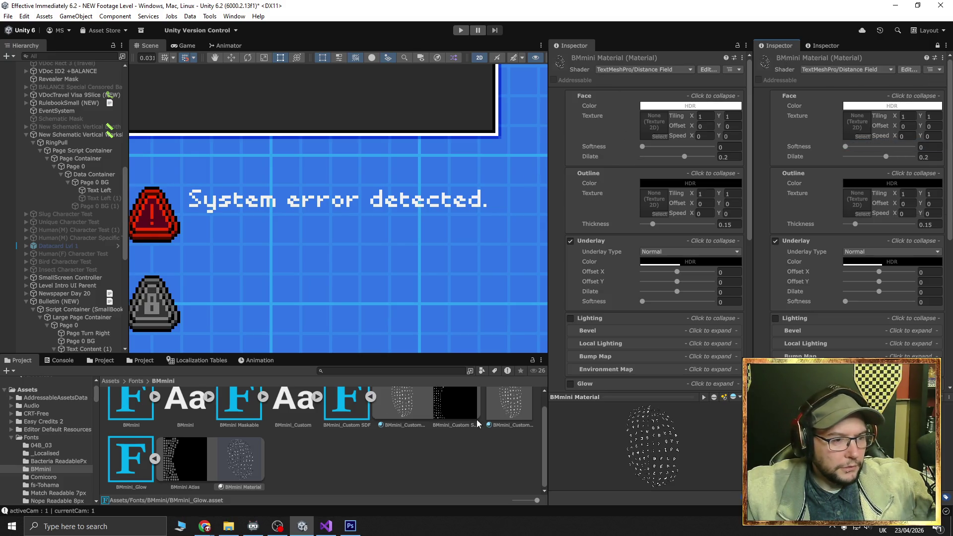
click(501, 403)
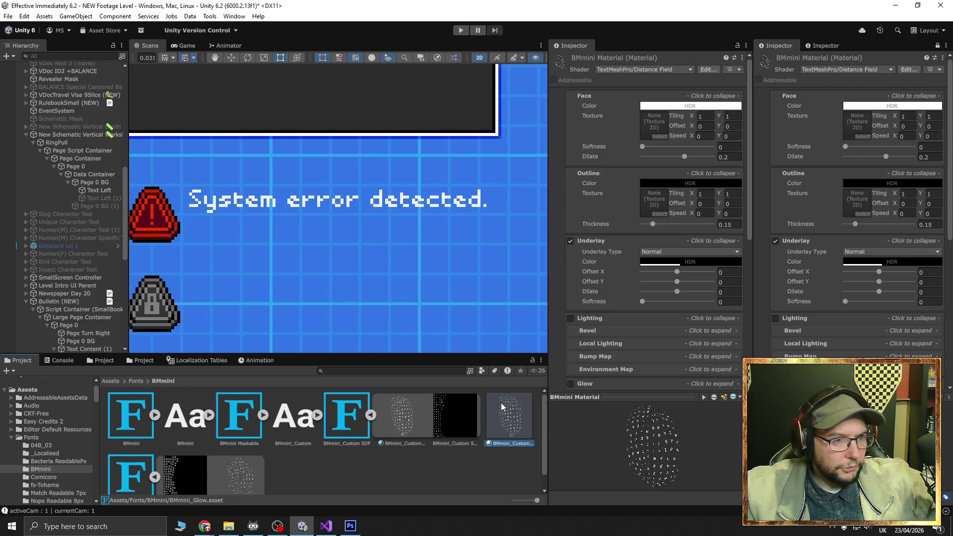
click(742, 58)
click(763, 145)
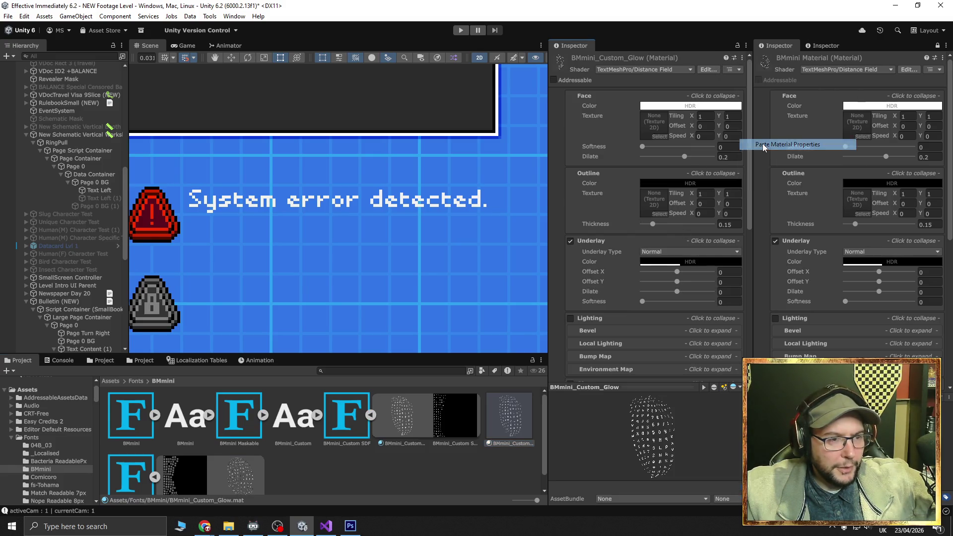
click(99, 190)
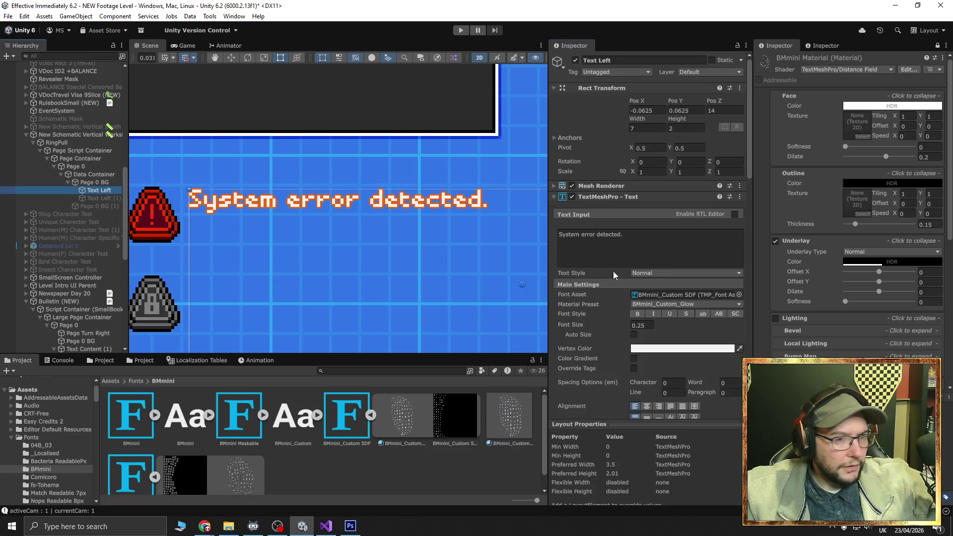
Set Text Left's Material Preset dropdown to BMmini_Custom_Glow
click(702, 304)
click(702, 315)
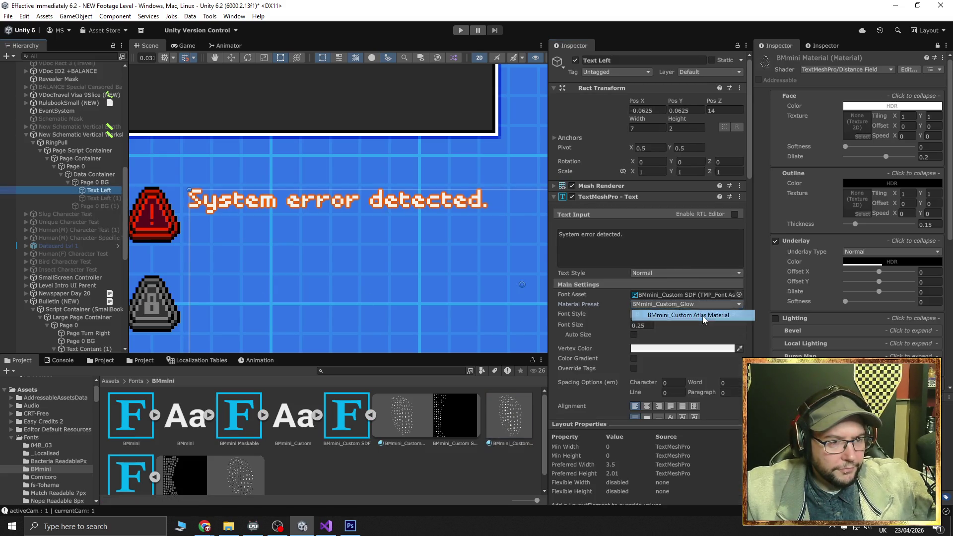
click(702, 304)
click(701, 326)
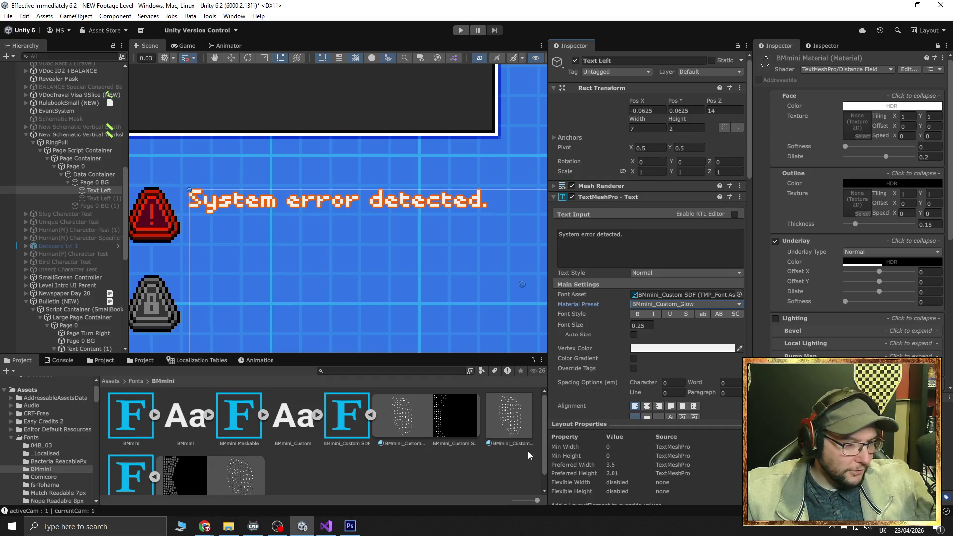
scroll(436, 305, down, 2)
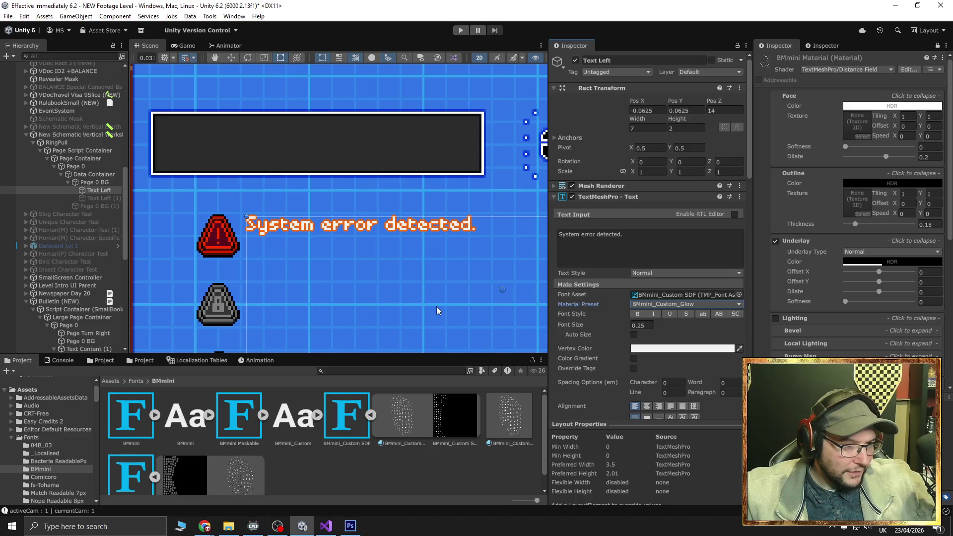
scroll(437, 306, down, 3)
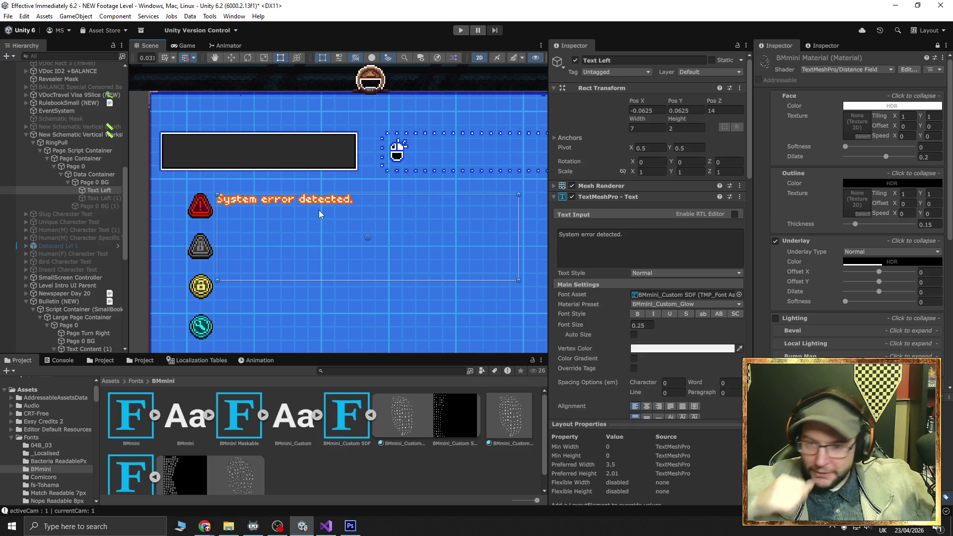
click(350, 526)
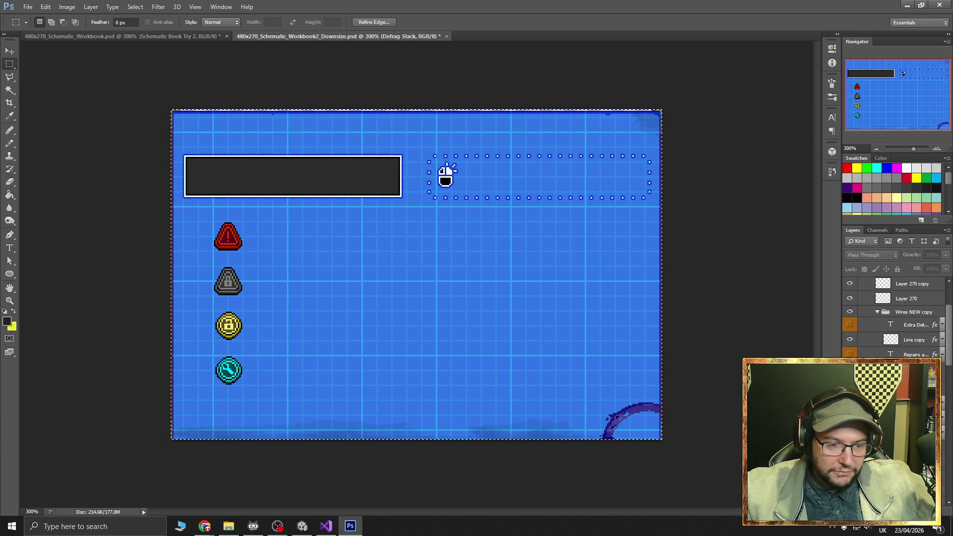
scroll(853, 341, down, 5)
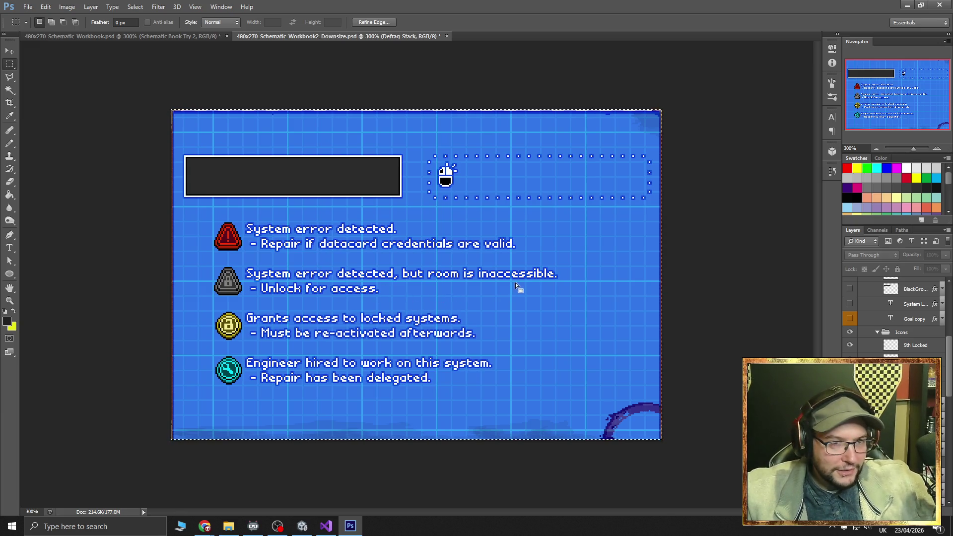
click(358, 530)
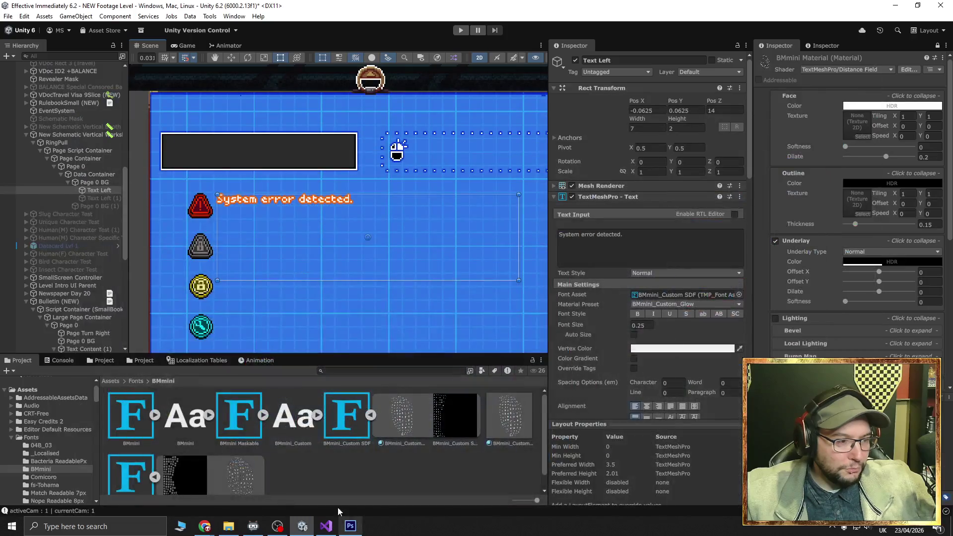
scroll(283, 289, down, 5)
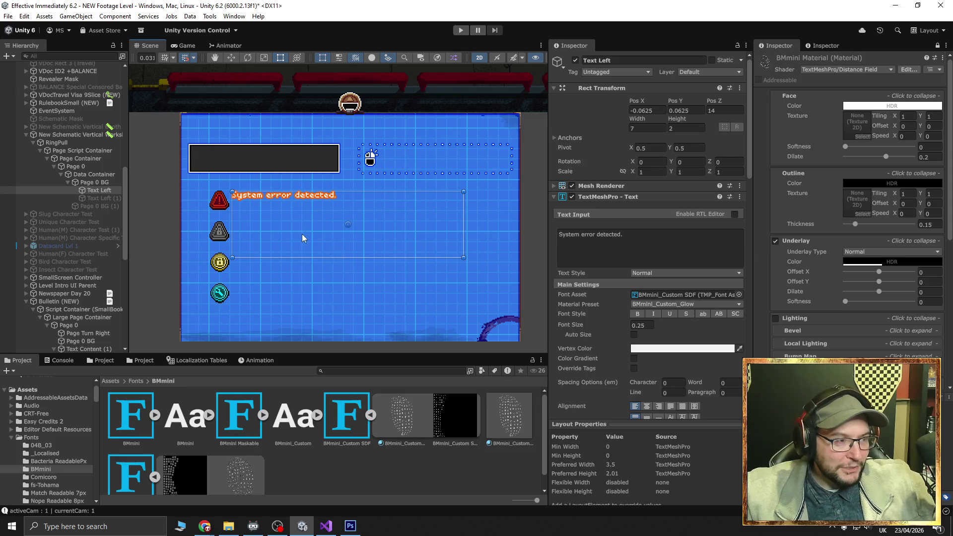
click(350, 526)
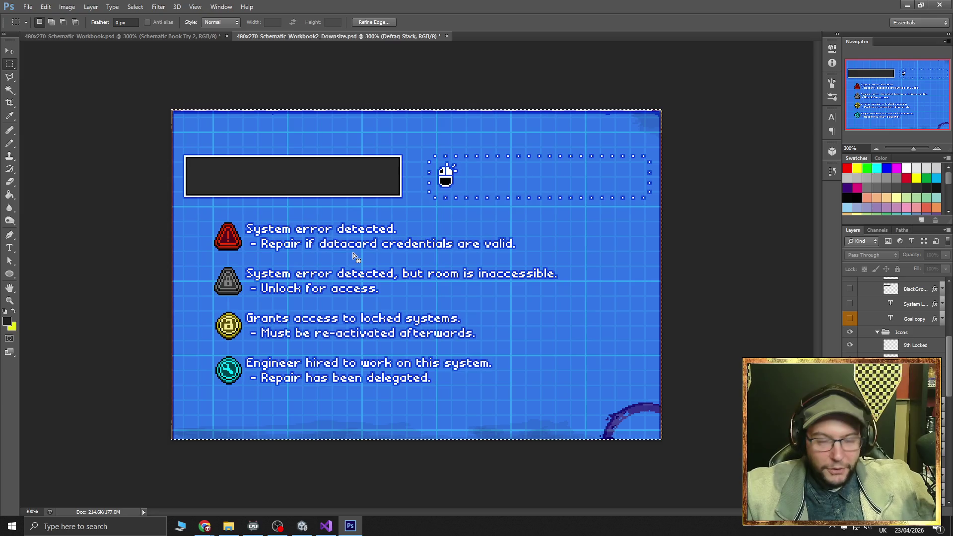
click(937, 148)
click(937, 149)
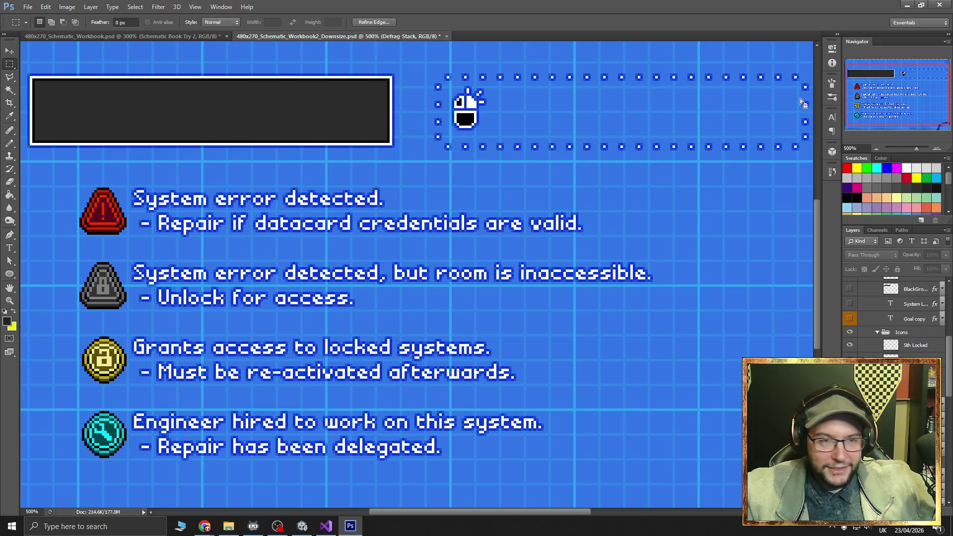
click(907, 6)
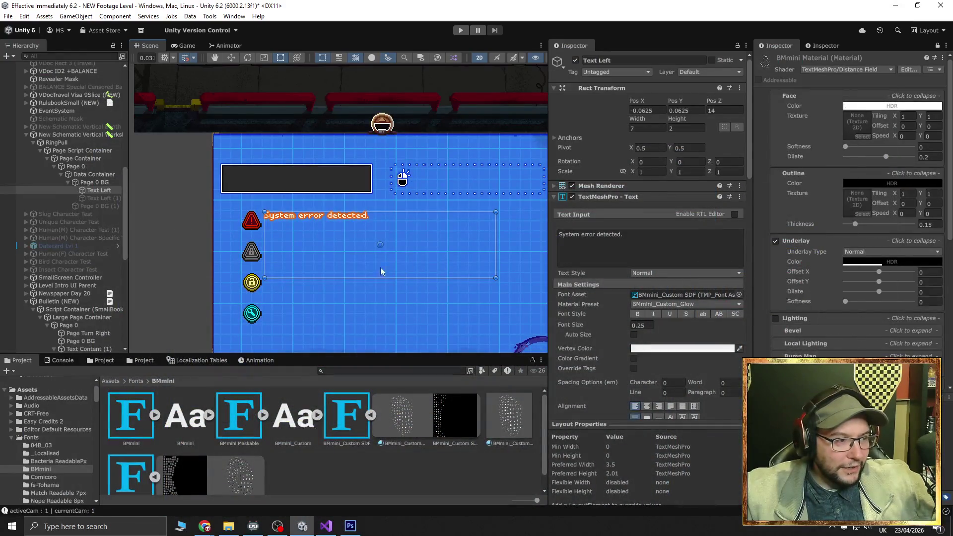
scroll(347, 268, up, 3)
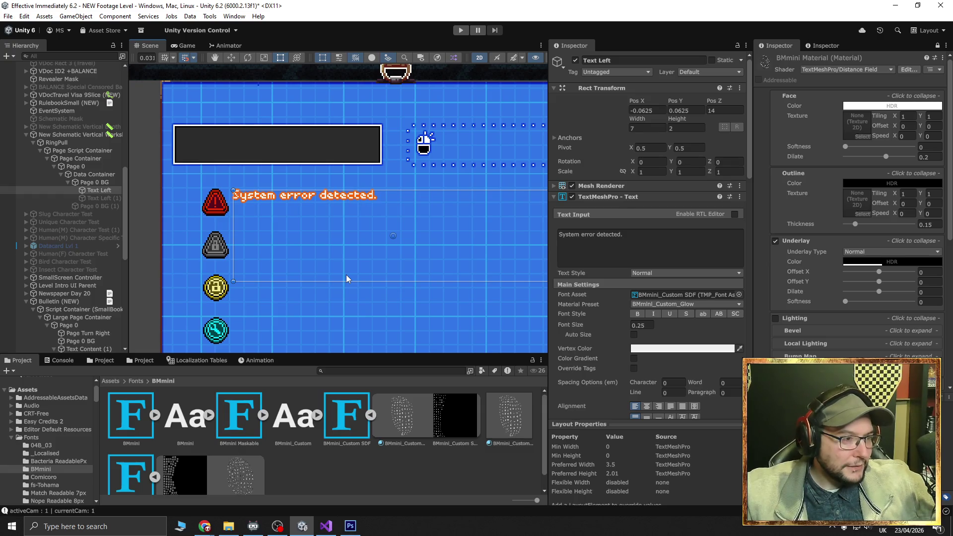
scroll(300, 254, up, 5)
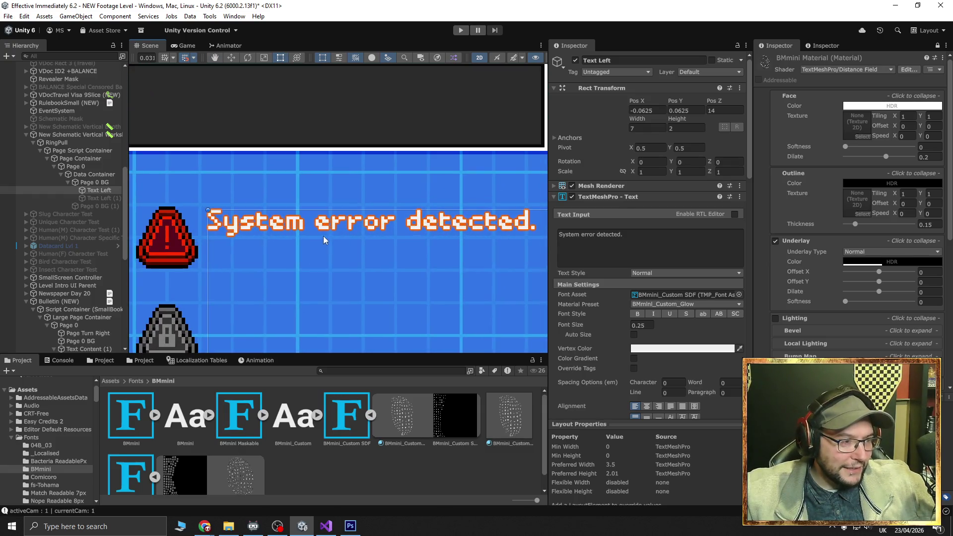
drag(329, 236, 341, 224)
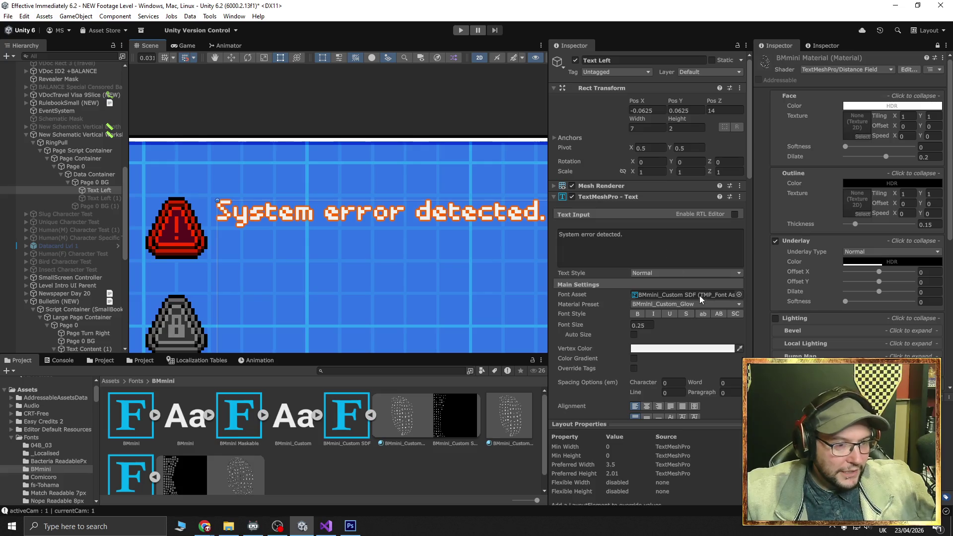
click(739, 295)
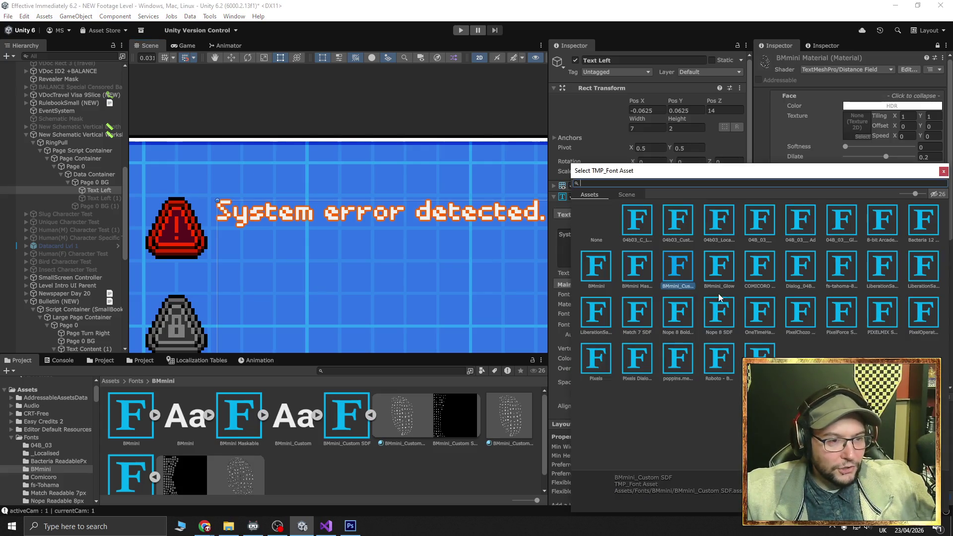
click(714, 266)
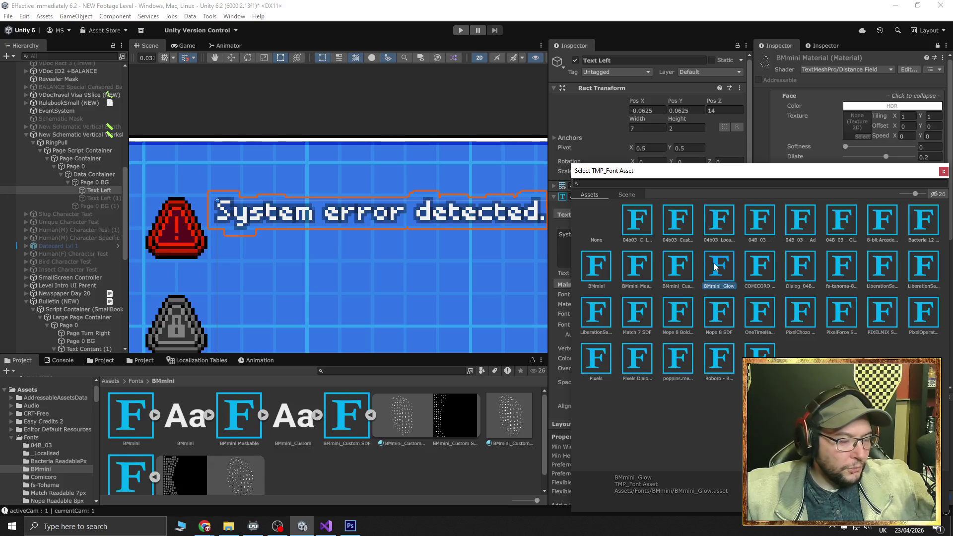
click(675, 269)
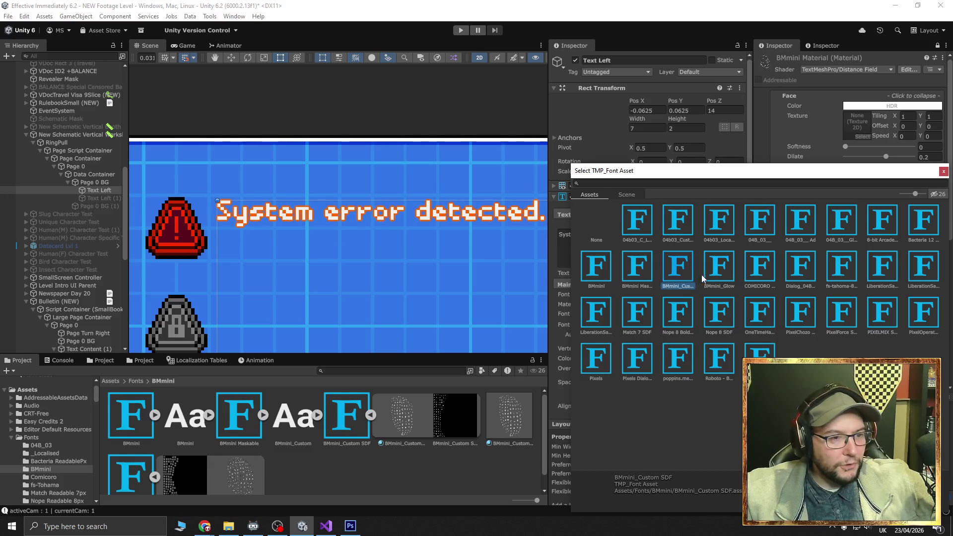
click(943, 171)
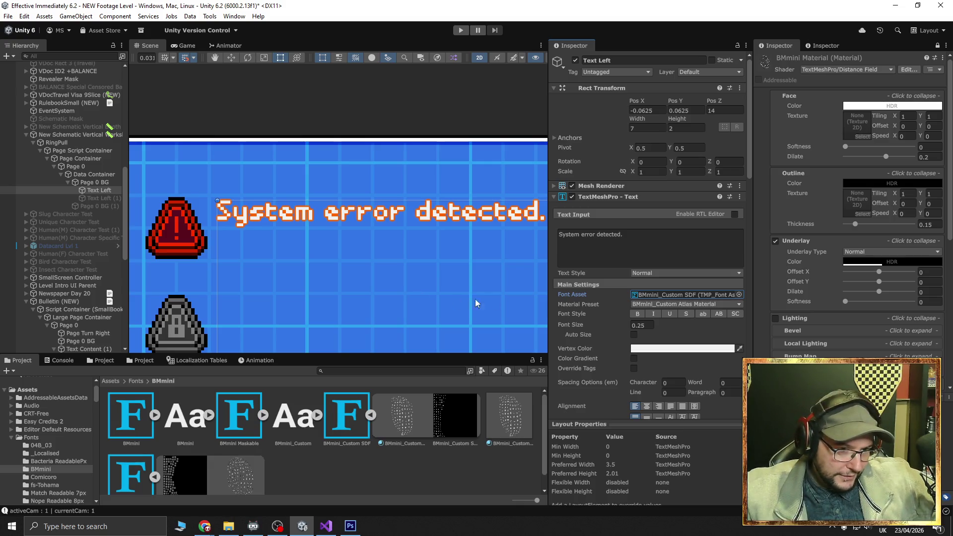
Apply the BMmini_Custom_Glow preset to the text and try out the Underlay Softness slider
click(707, 305)
click(704, 324)
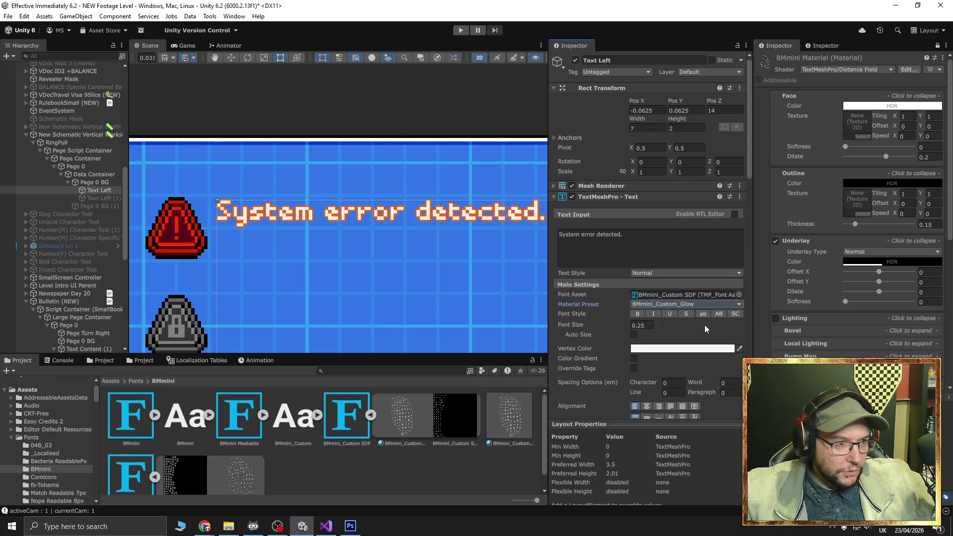
scroll(695, 330, down, 10)
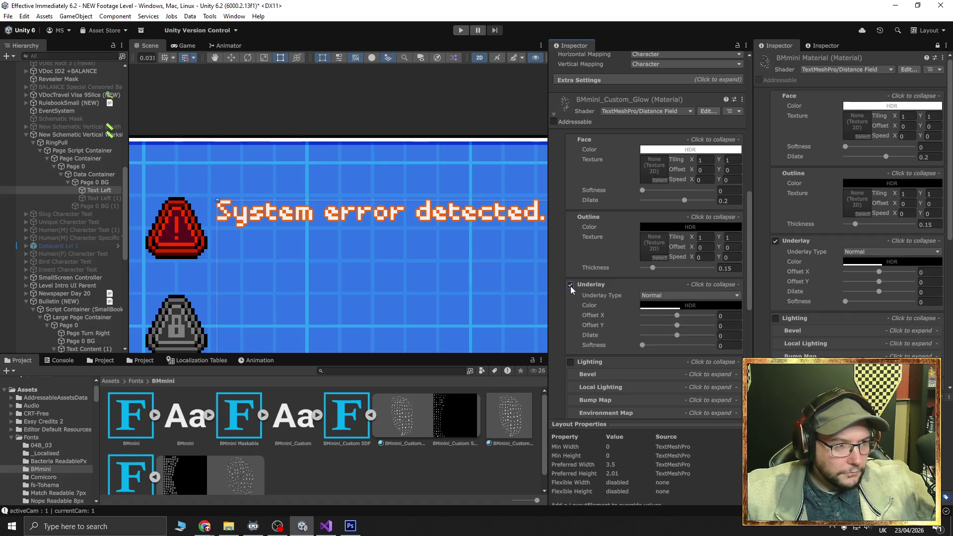
mouse_move(643, 345)
mouse_down()
mouse_move(748, 350)
mouse_move(608, 345)
mouse_up()
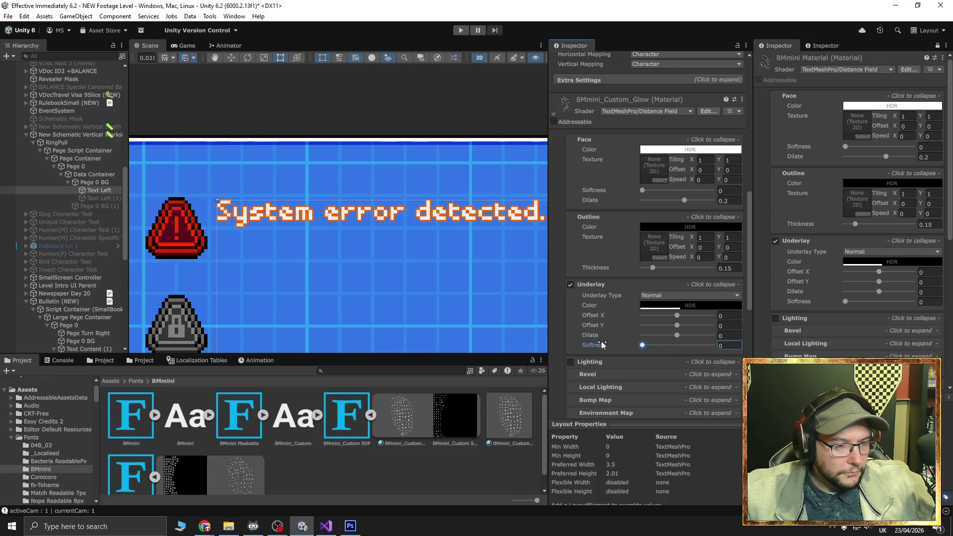
scroll(643, 276, up, 5)
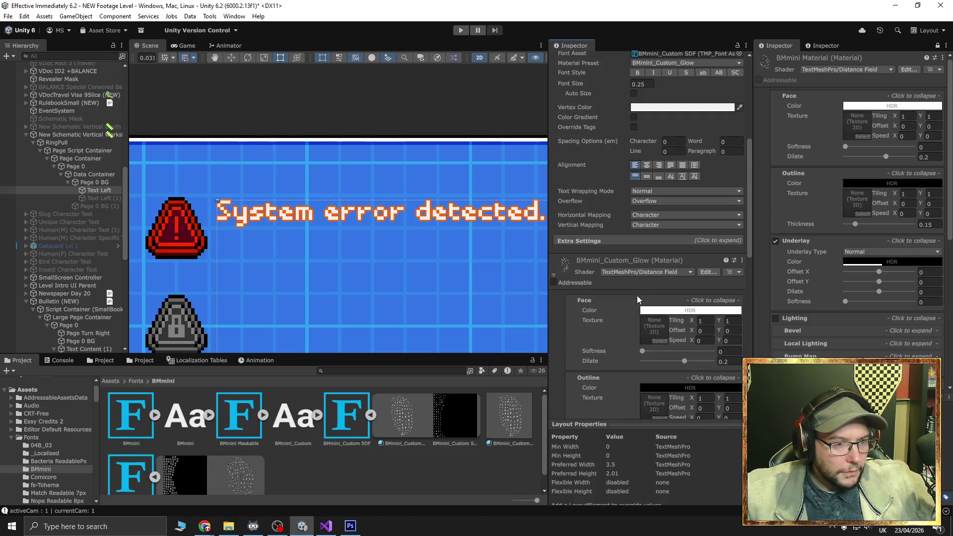
scroll(638, 306, down, 3)
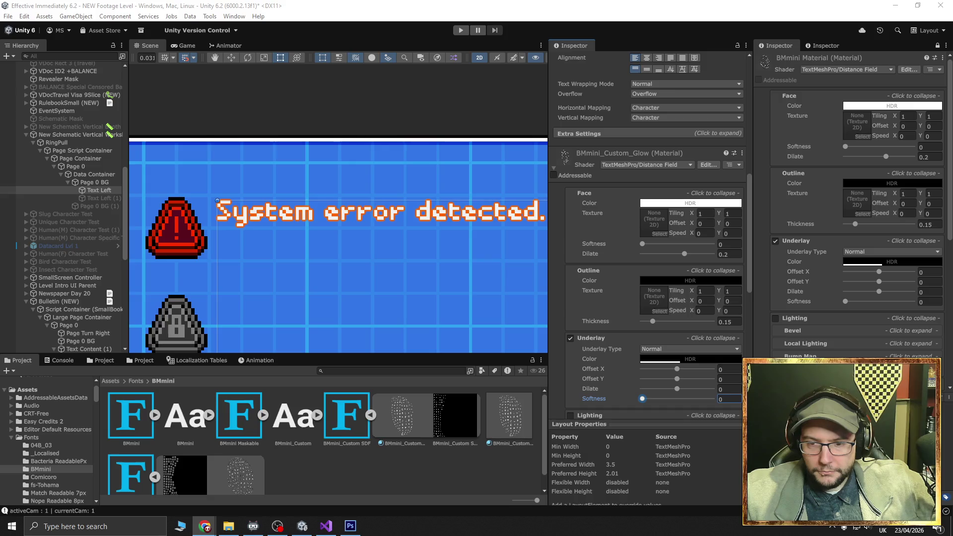
scroll(448, 421, down, 1)
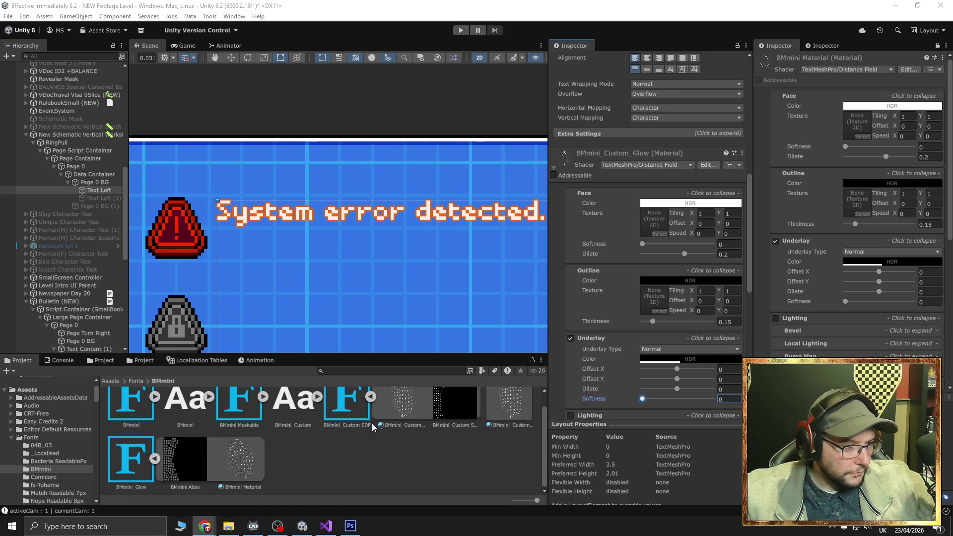
Inspect the BMmini_Glow font asset settings, then open the BMmini_Custom_Glow material
click(141, 457)
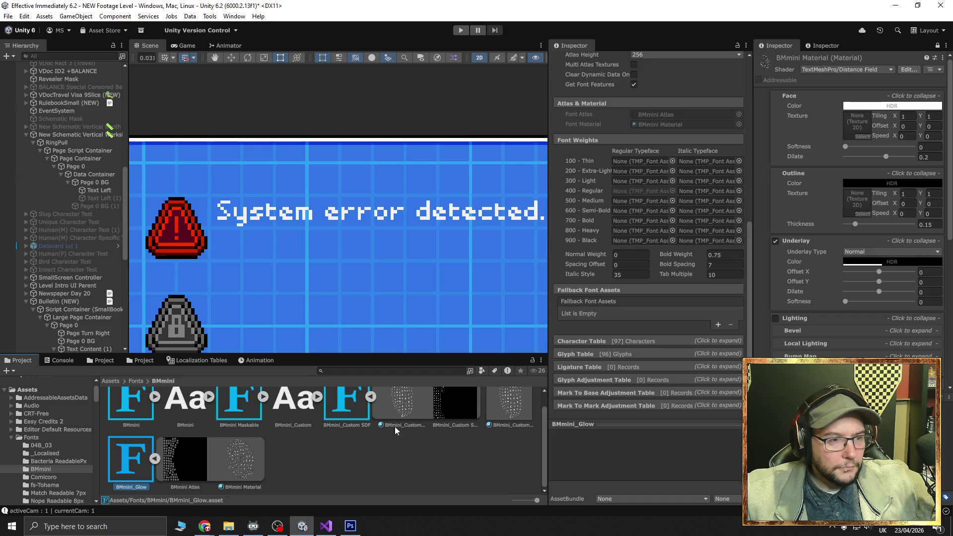
scroll(616, 397, up, 8)
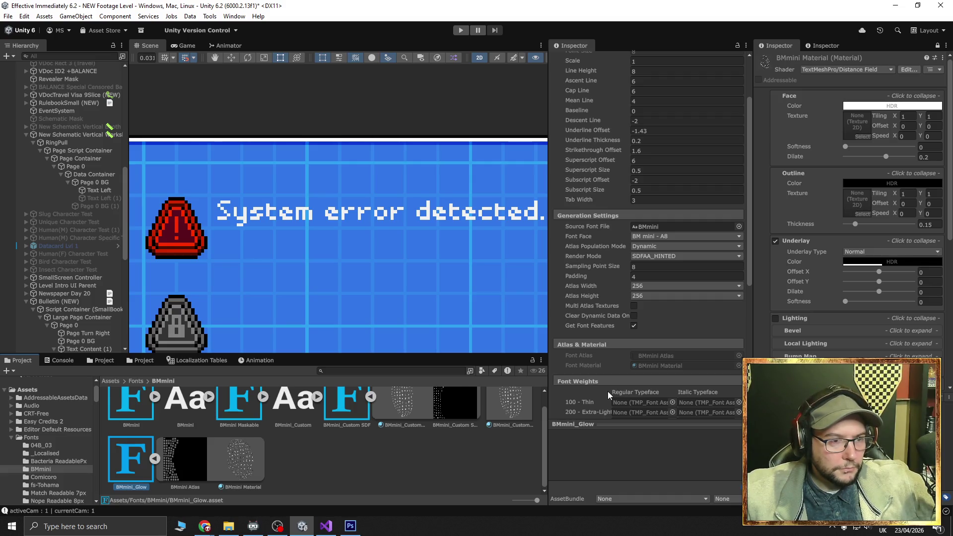
scroll(608, 391, up, 2)
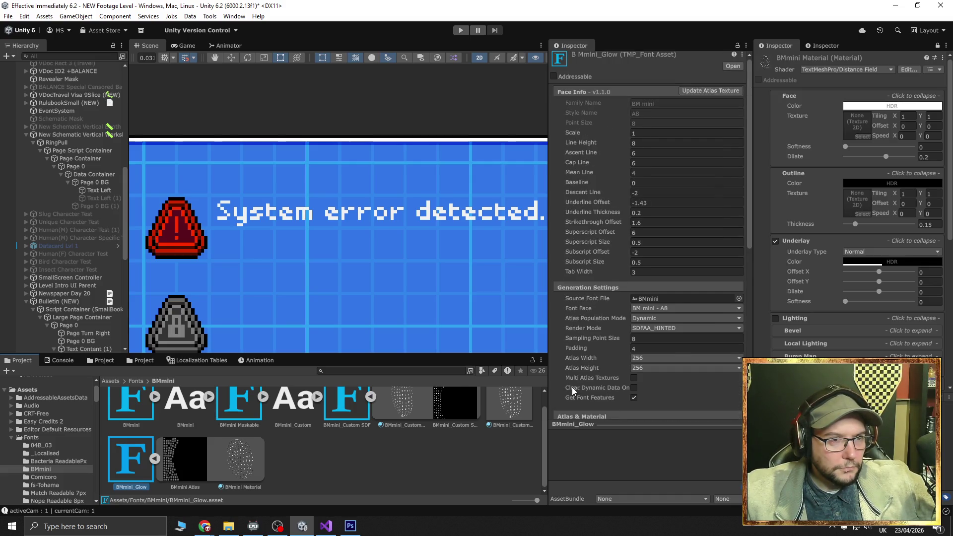
scroll(369, 469, up, 1)
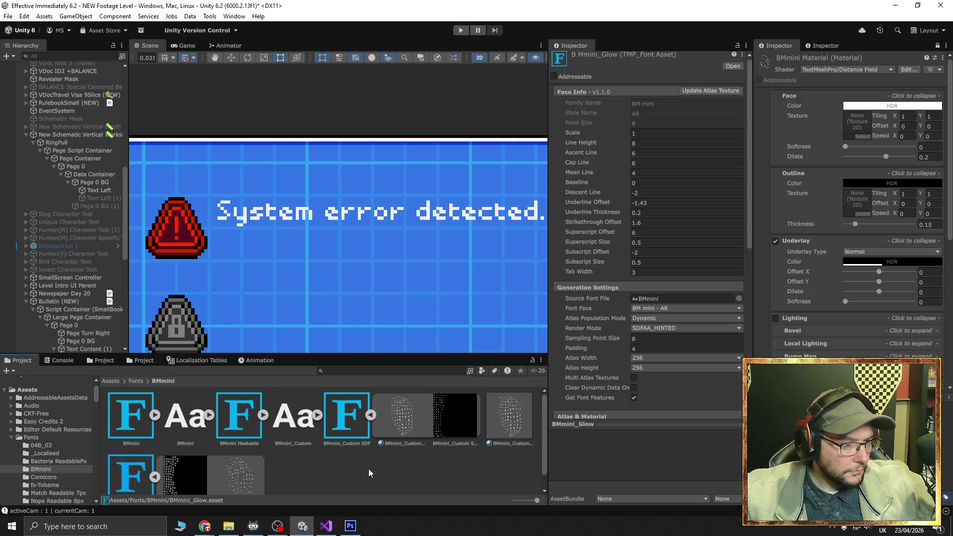
click(506, 420)
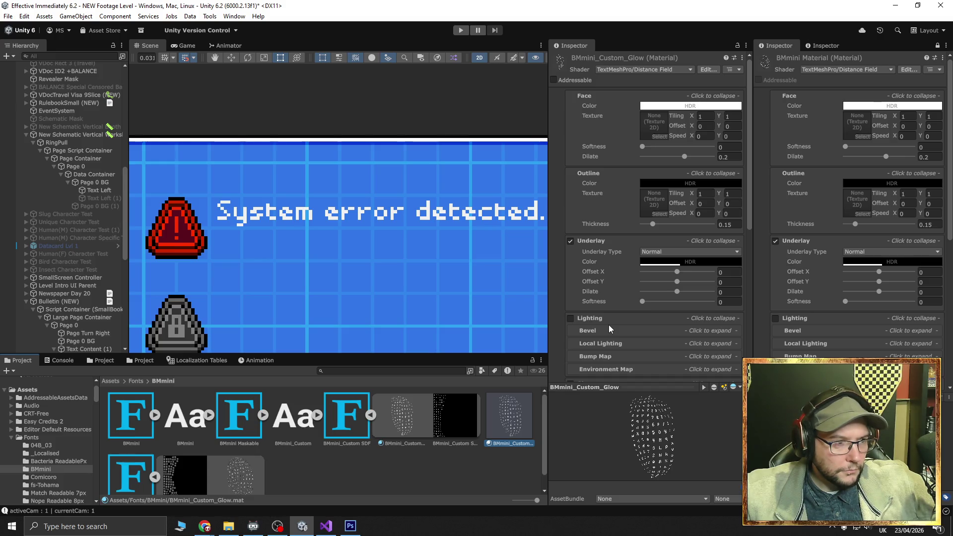
click(651, 252)
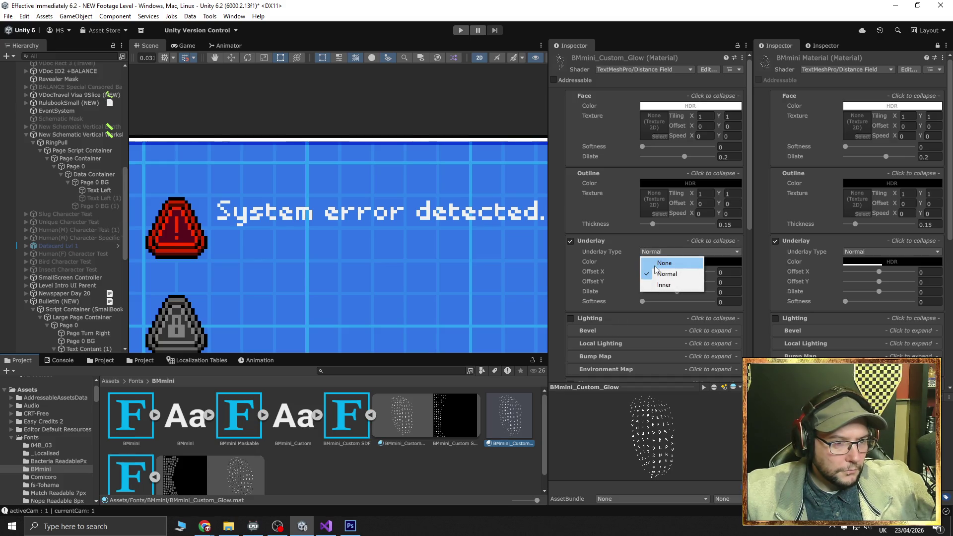
click(656, 262)
click(571, 241)
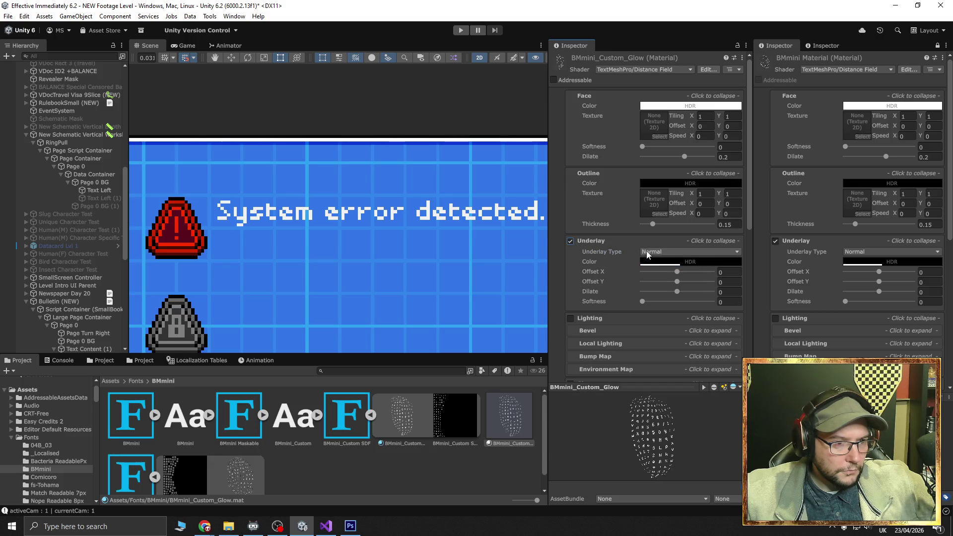
click(660, 252)
click(664, 285)
click(665, 251)
click(665, 274)
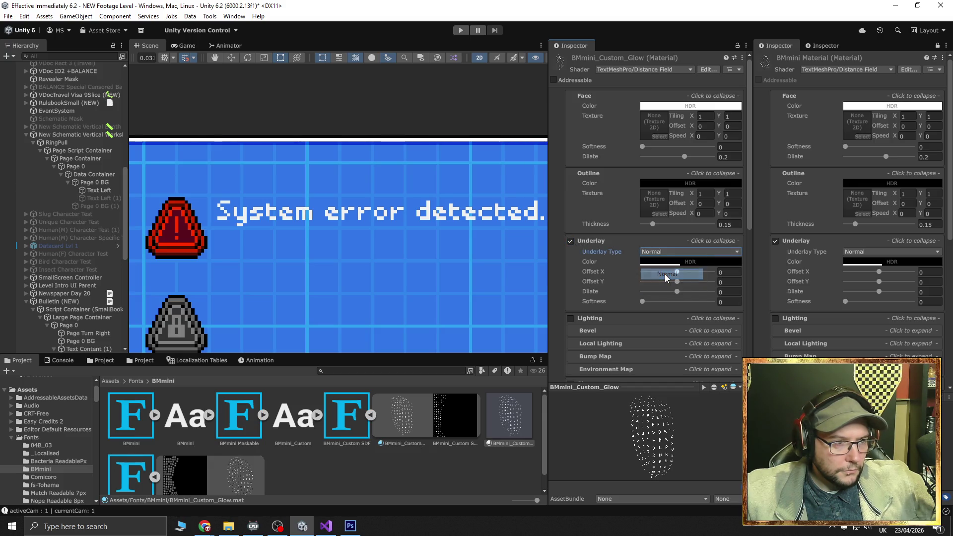
drag(653, 225, 711, 224)
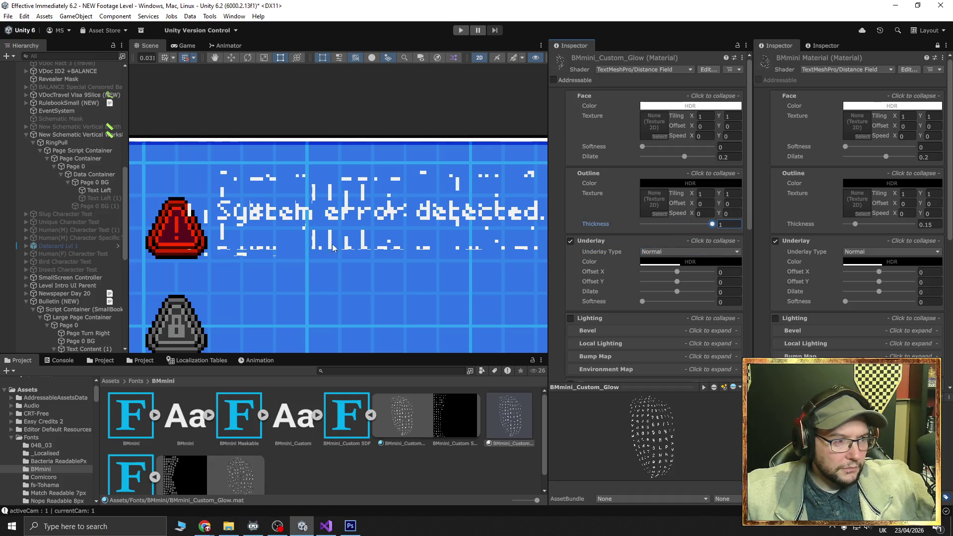
key(ctrl+z)
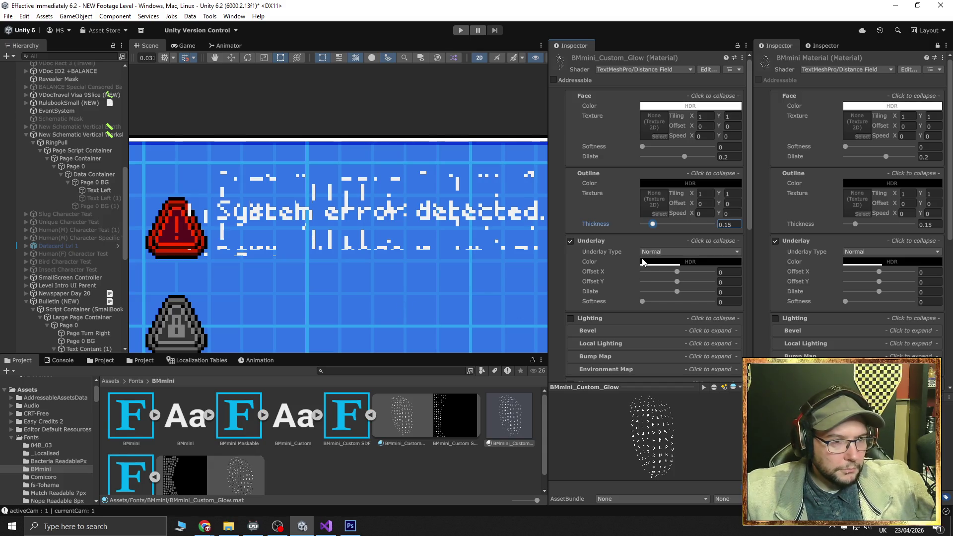
drag(655, 224, 655, 224)
key(ctrl+z)
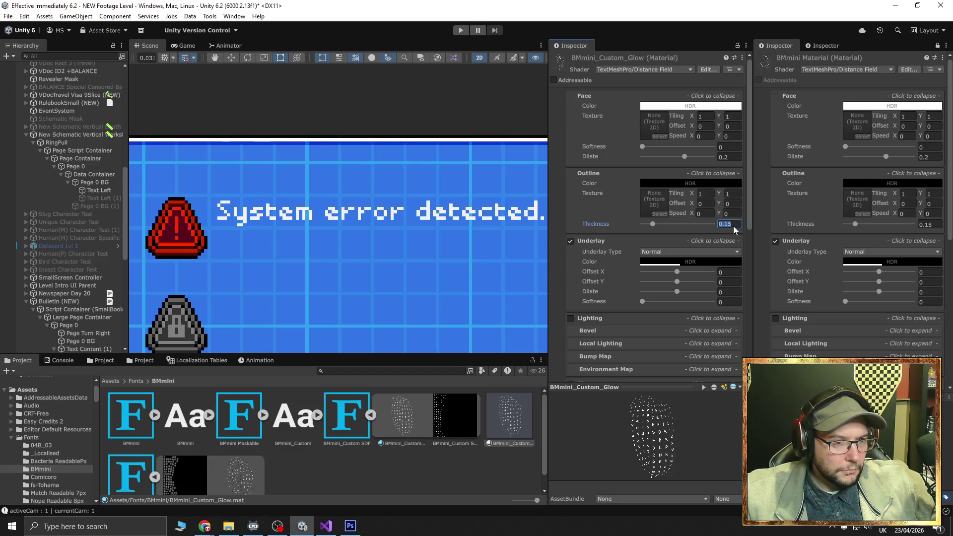
click(736, 224)
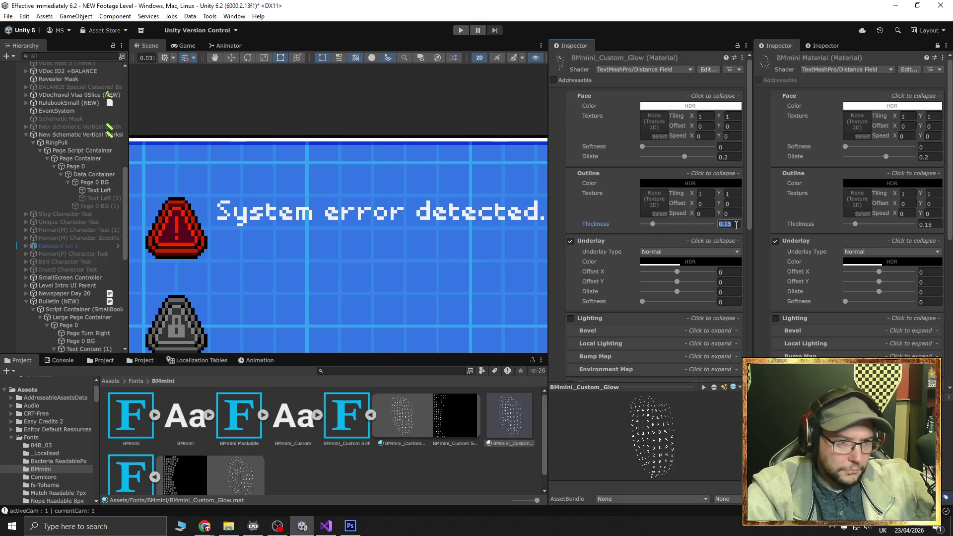
text(0.1)
key(BackSpace)
text(1)
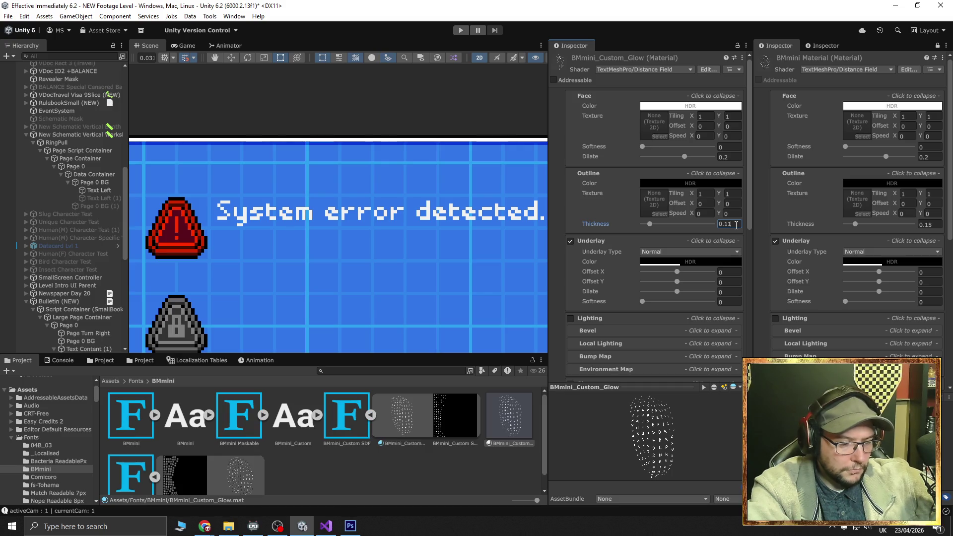
key(BackSpace)
text(5)
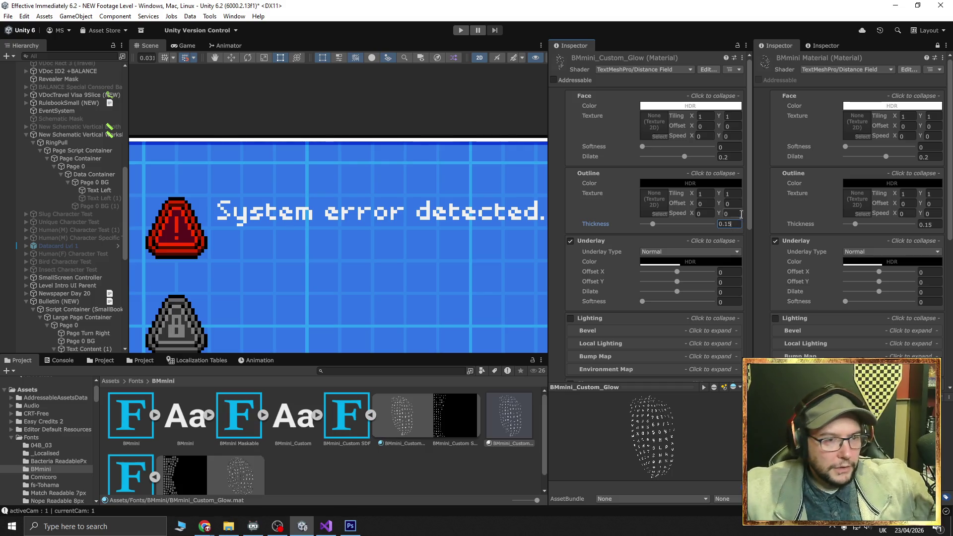
key(Return)
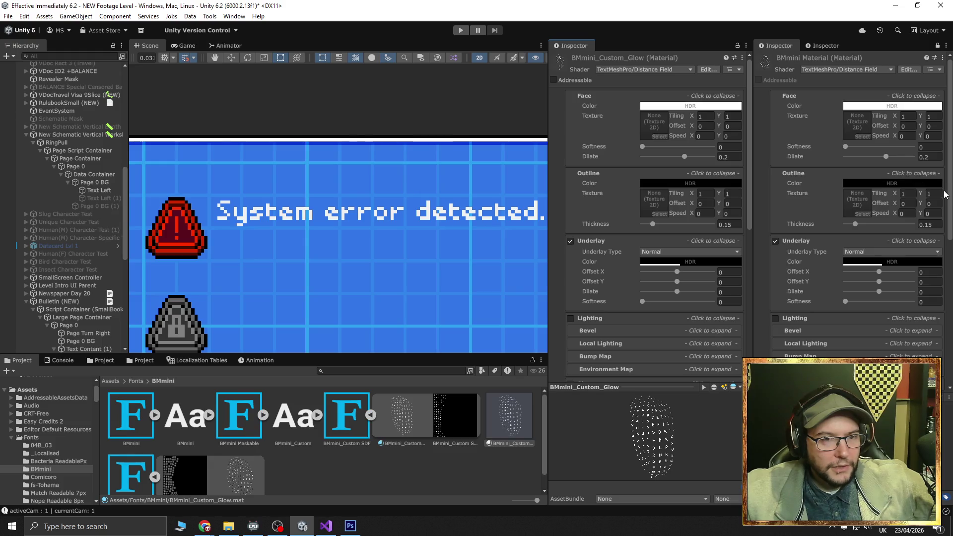
scroll(656, 320, down, 3)
click(616, 263)
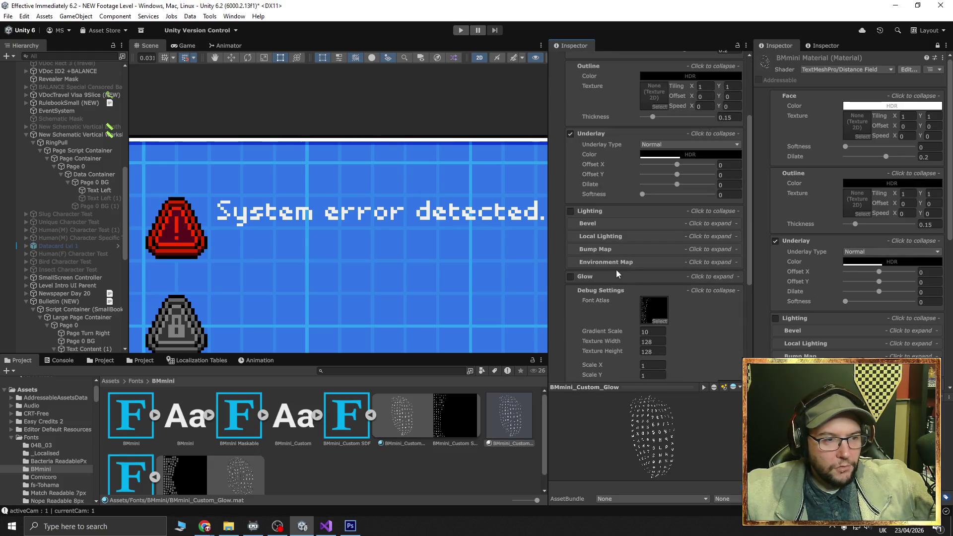
click(611, 249)
click(610, 237)
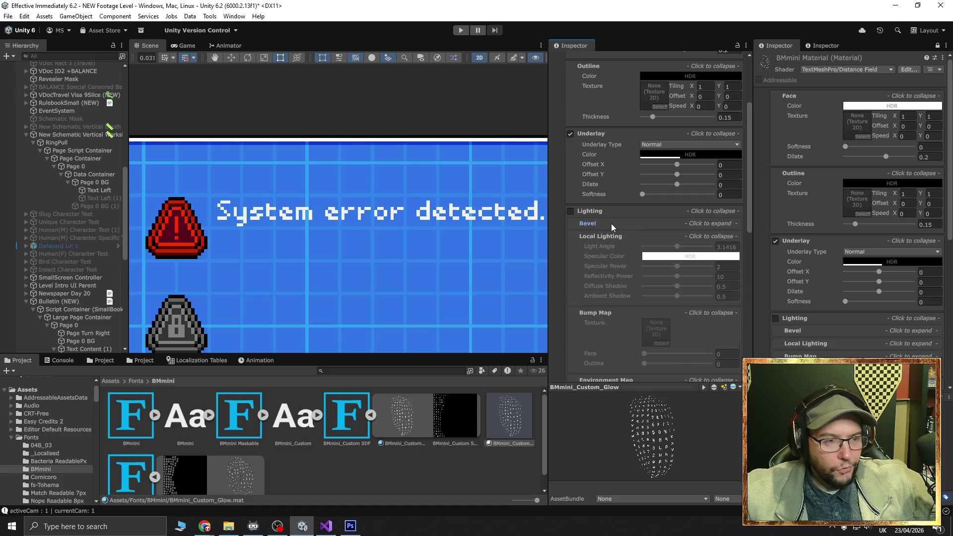
click(612, 224)
click(611, 223)
click(610, 235)
click(615, 249)
click(650, 262)
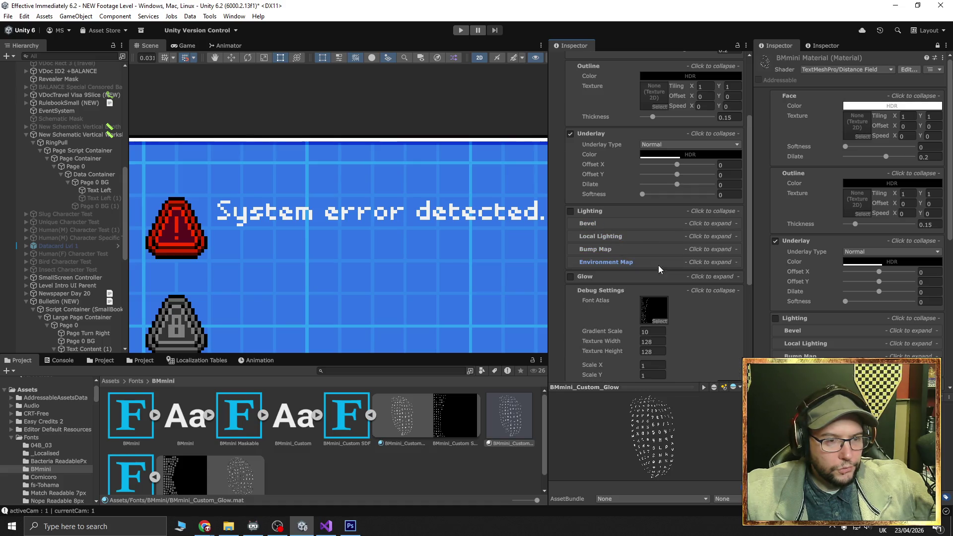
click(571, 212)
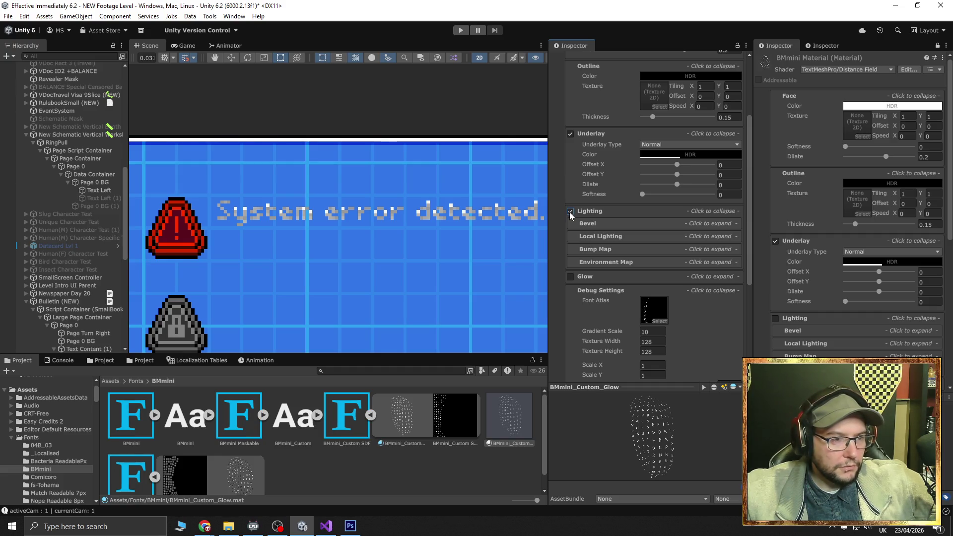
click(570, 212)
scroll(609, 246, down, 3)
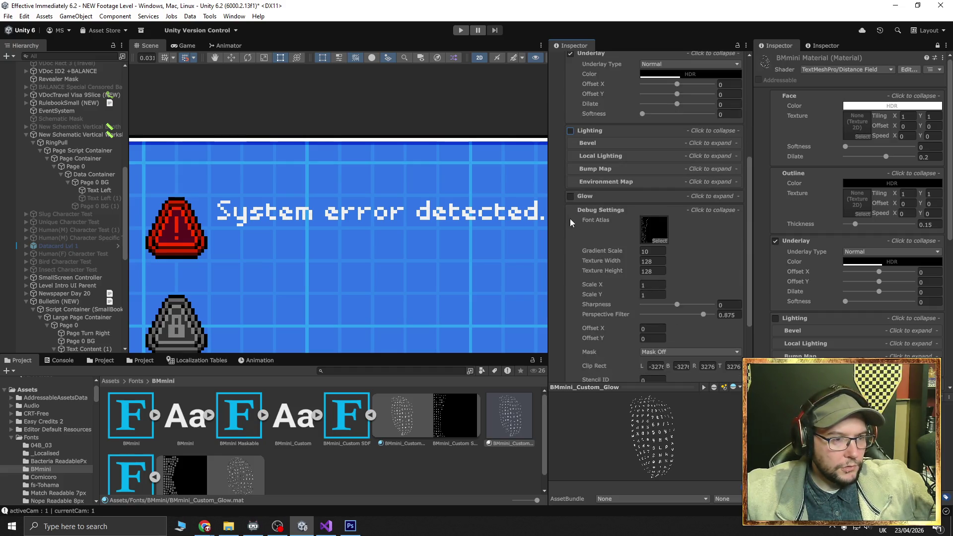
Enable and expand the material's Glow, try a full Outer spread, then undo it
click(571, 197)
click(594, 196)
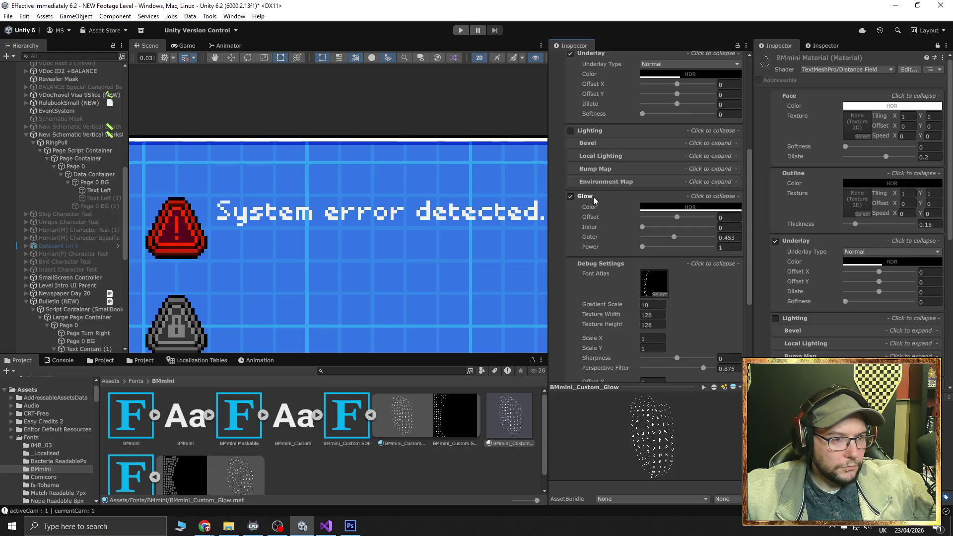
scroll(823, 305, down, 6)
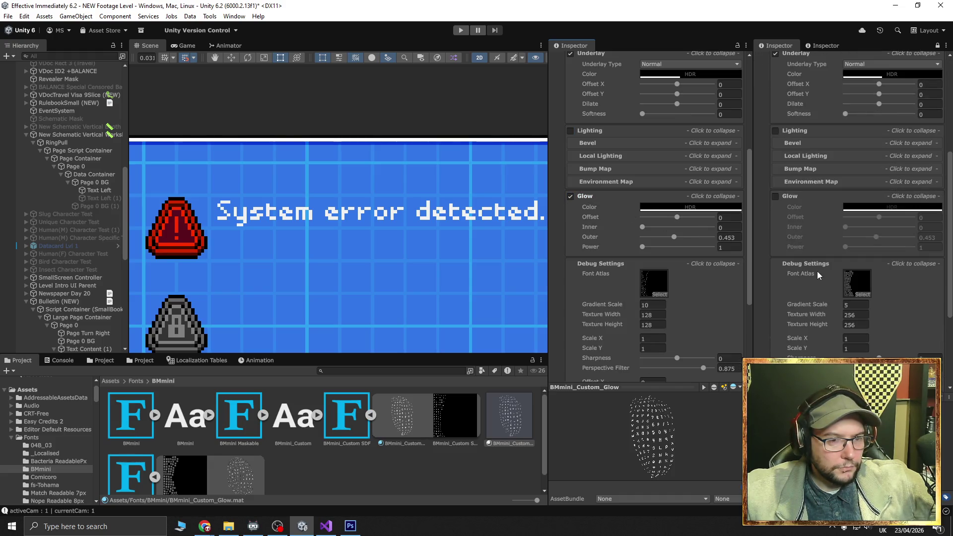
mouse_move(674, 239)
mouse_down()
mouse_move(698, 239)
mouse_move(659, 237)
mouse_move(773, 248)
mouse_up()
key(ctrl+z)
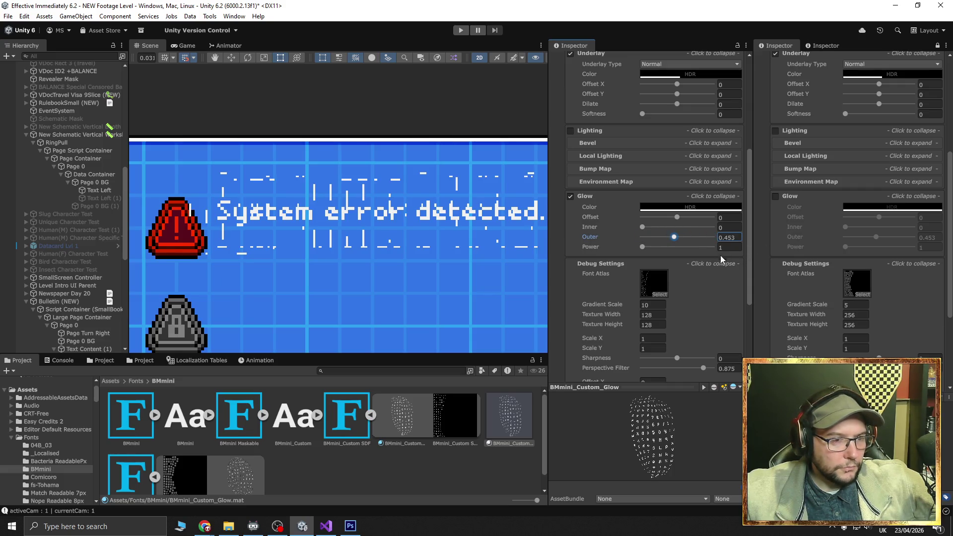
scroll(712, 260, down, 2)
Set Gradient Scale 5 and texture size 256×256, undoing a trial glow power change
click(652, 251)
text(5)
key(Tab)
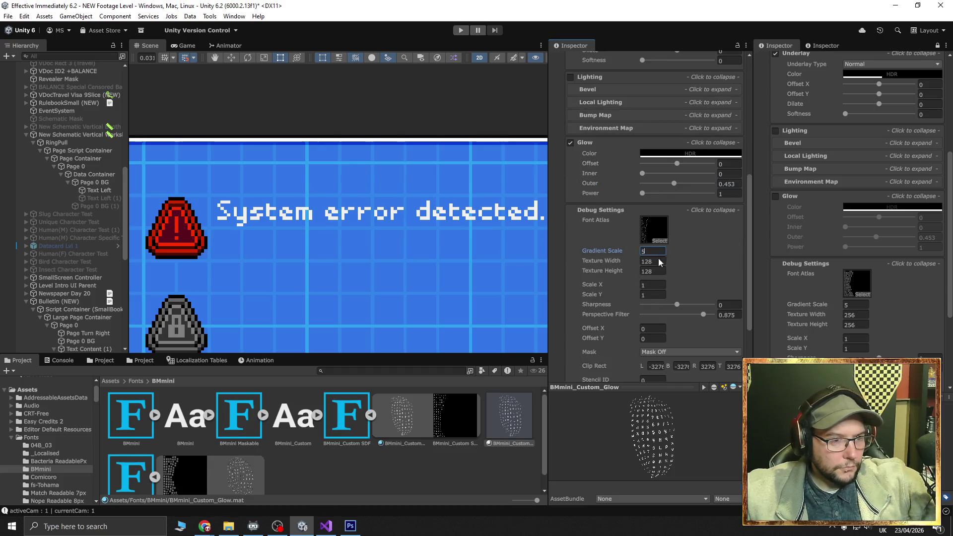
text(256)
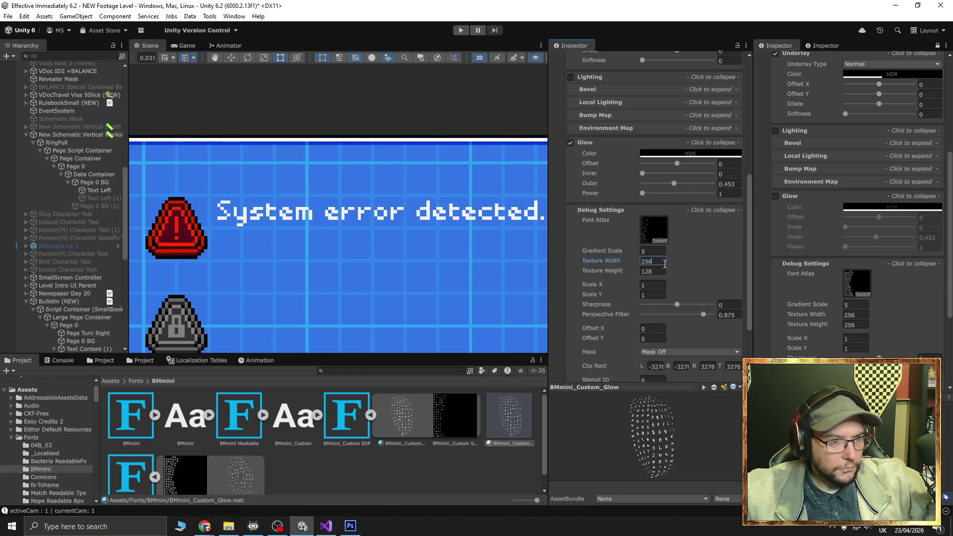
key(Tab)
text(256)
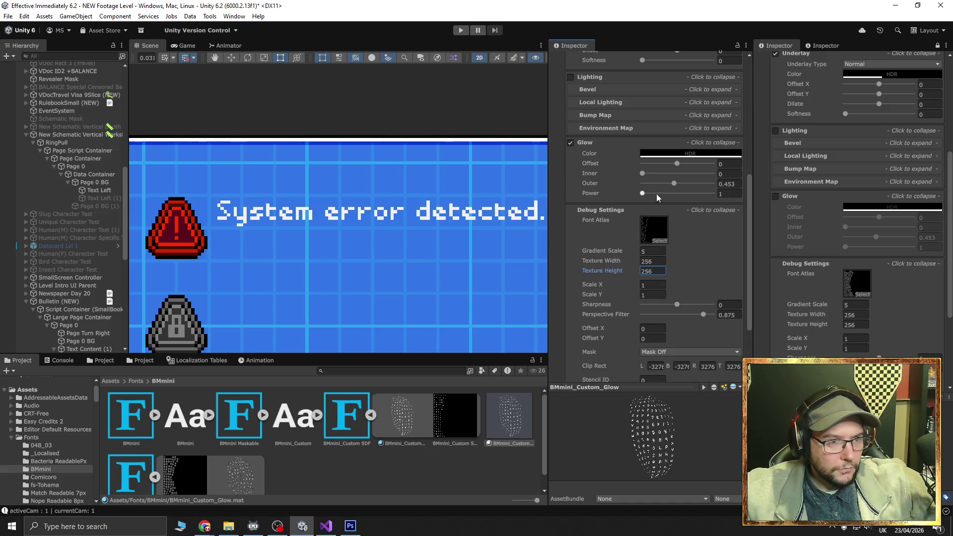
drag(641, 193, 745, 186)
key(ctrl+z)
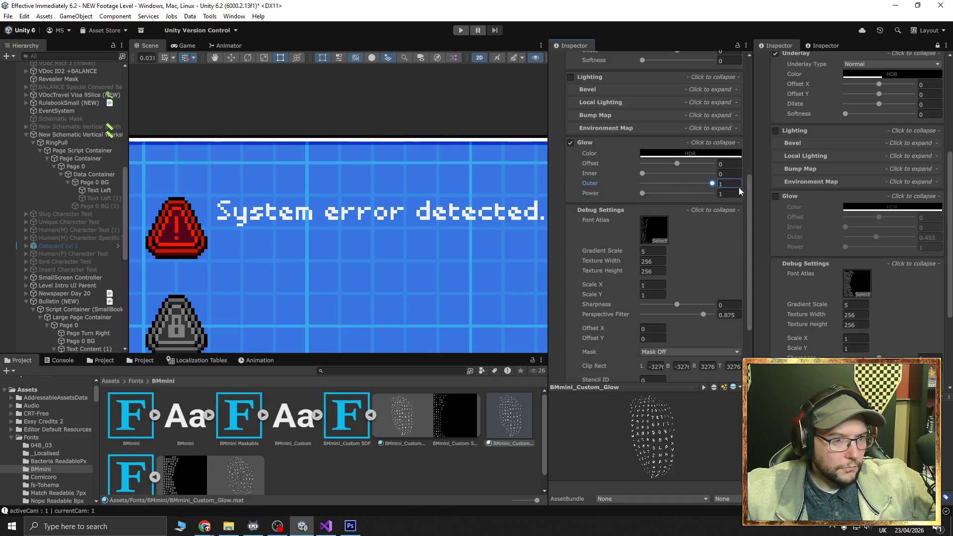
key(ctrl+z)
scroll(677, 221, up, 3)
Turn off Glow and raise Outline Thickness to about 0.767, leaving underlay softness at 0
click(568, 222)
scroll(615, 249, up, 5)
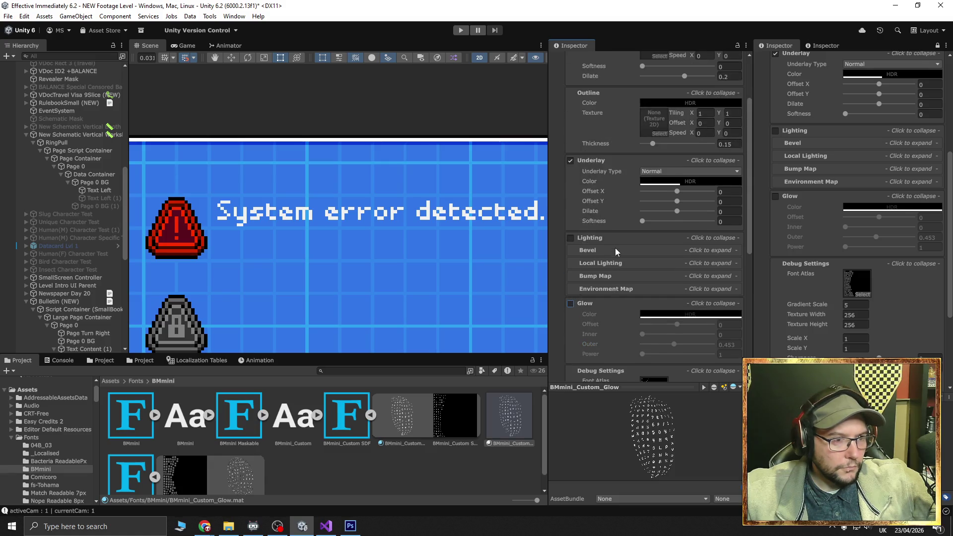
mouse_move(642, 275)
mouse_down()
mouse_move(770, 276)
mouse_move(603, 272)
mouse_up()
drag(652, 198, 701, 198)
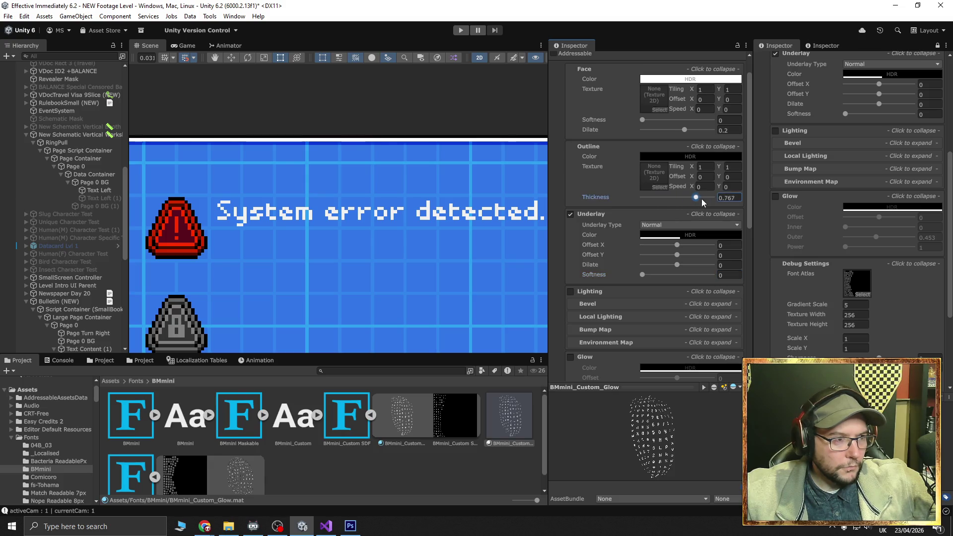
Bring the Photoshop schematic workbook to the front
scroll(660, 257, down, 10)
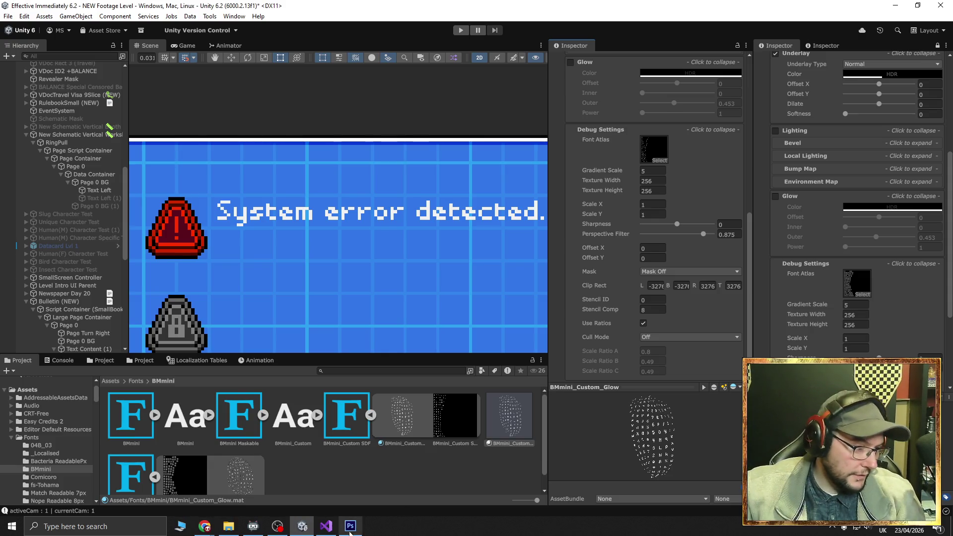
mouse_move(359, 531)
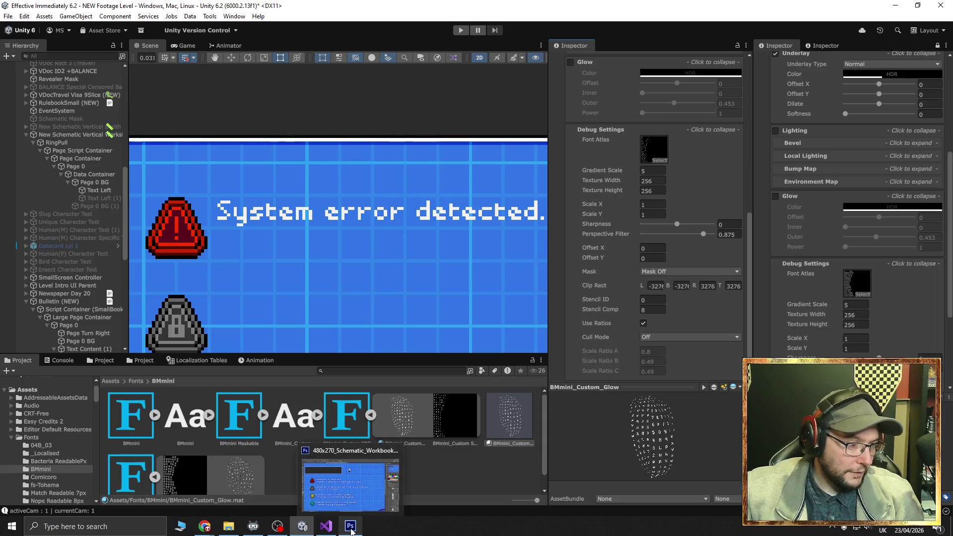
click(351, 484)
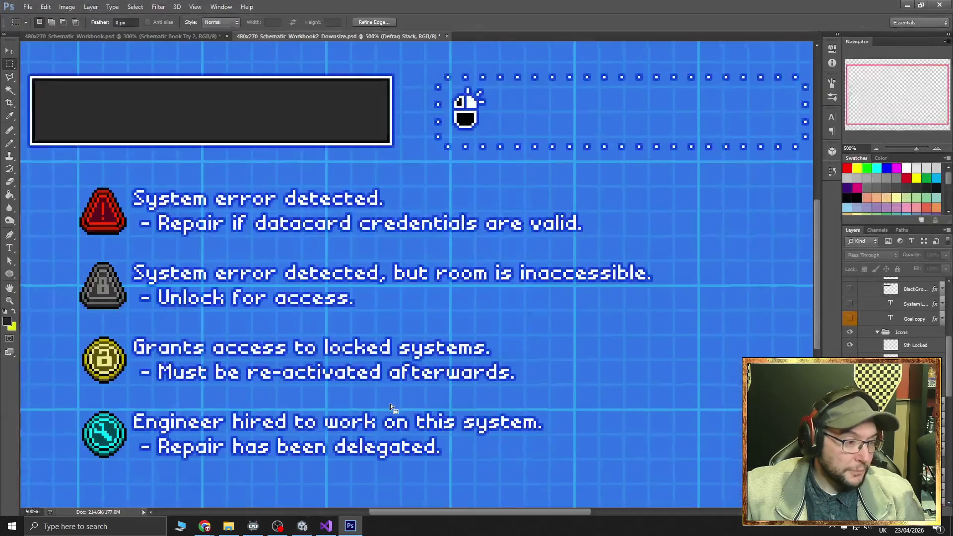
Review the schematic mockup, then minimize Photoshop to return to Unity
mouse_move(350, 531)
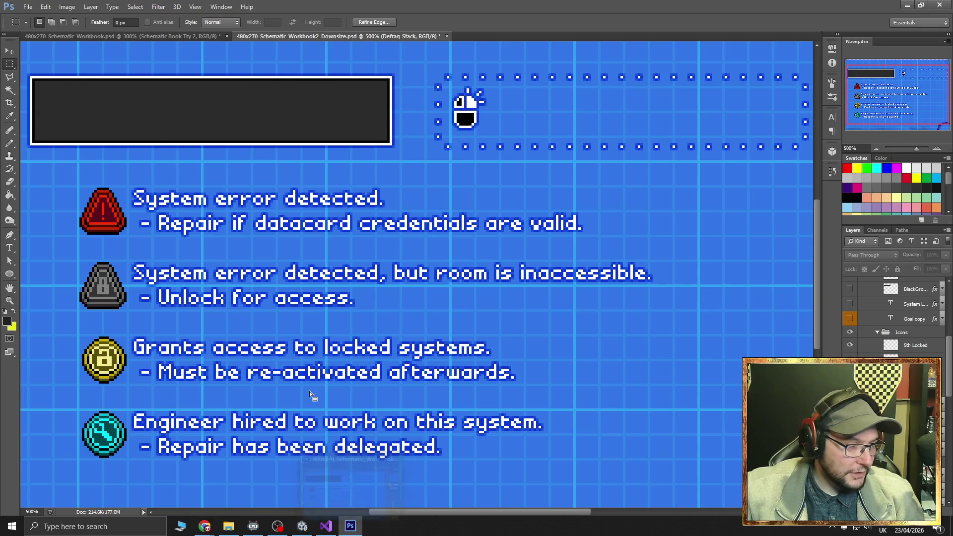
click(352, 527)
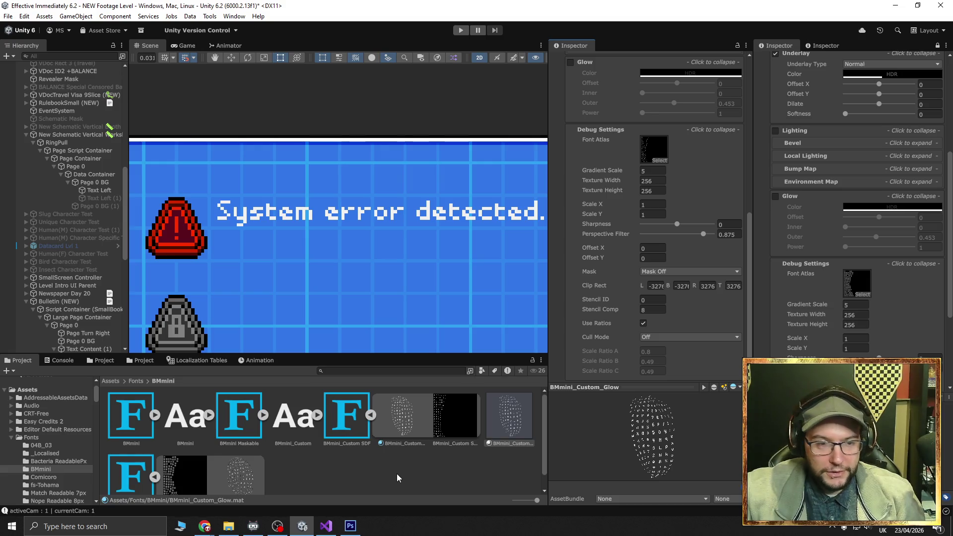
Reframe the Scene view on the whole schematic panel and start Play mode
scroll(339, 251, down, 3)
drag(338, 251, 259, 214)
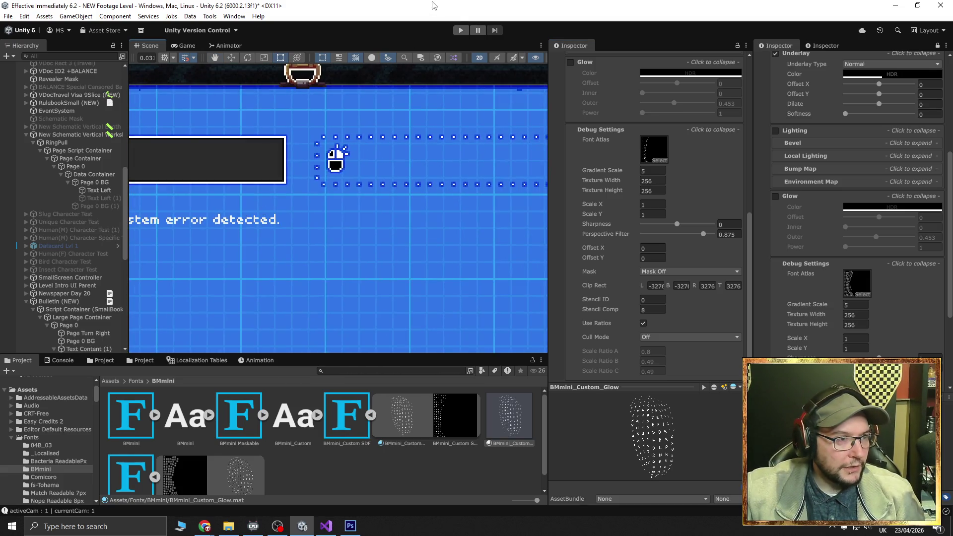
click(461, 30)
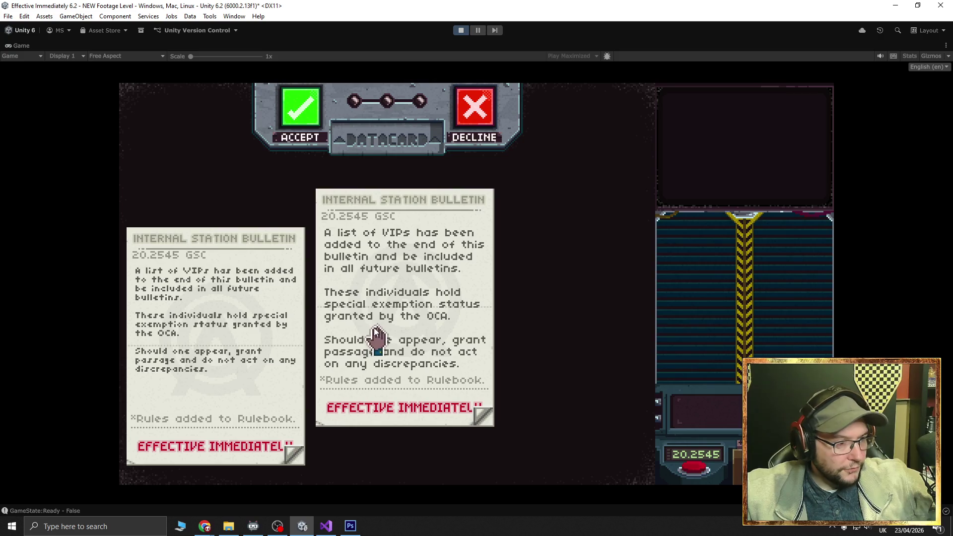
Hand the older bulletin to the booth, move the other, and switch it to the readable font
drag(270, 287, 735, 337)
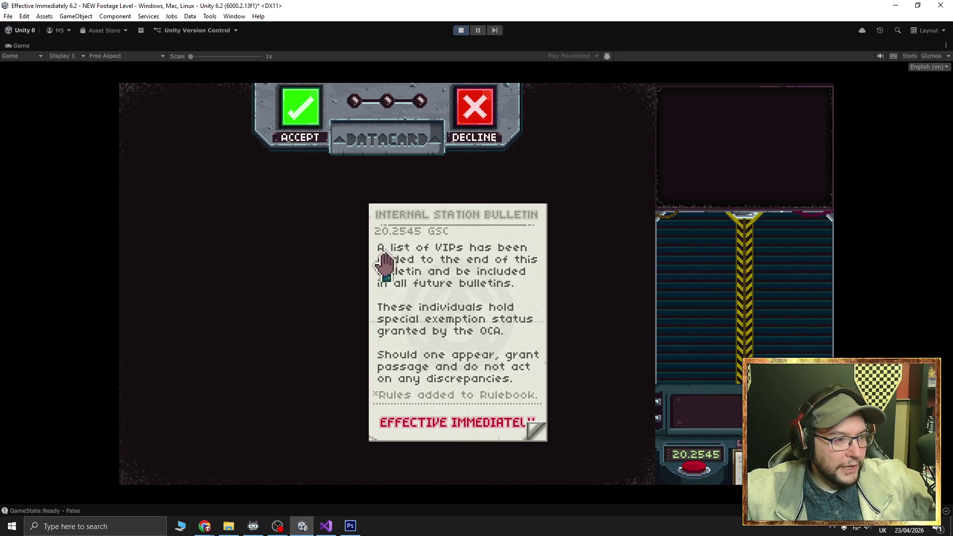
drag(451, 300, 394, 238)
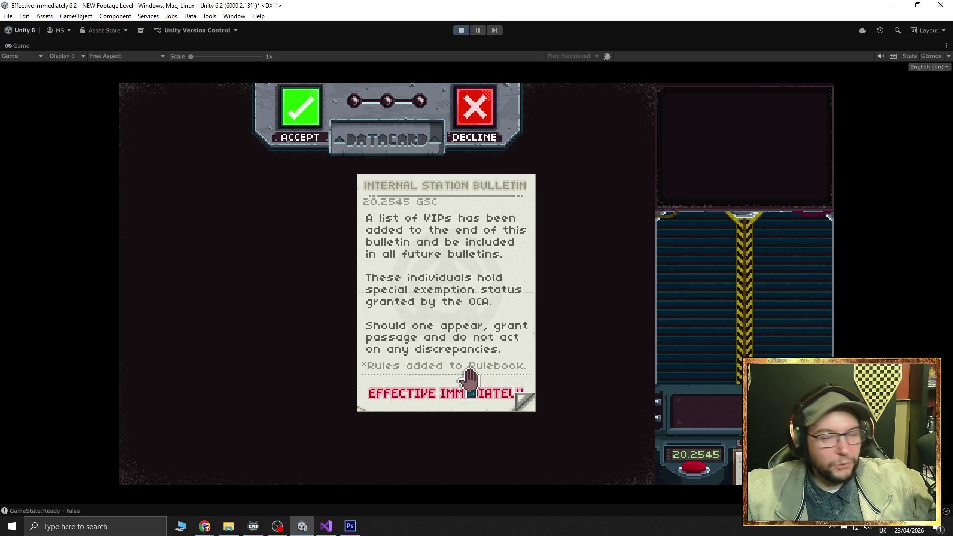
click(470, 379)
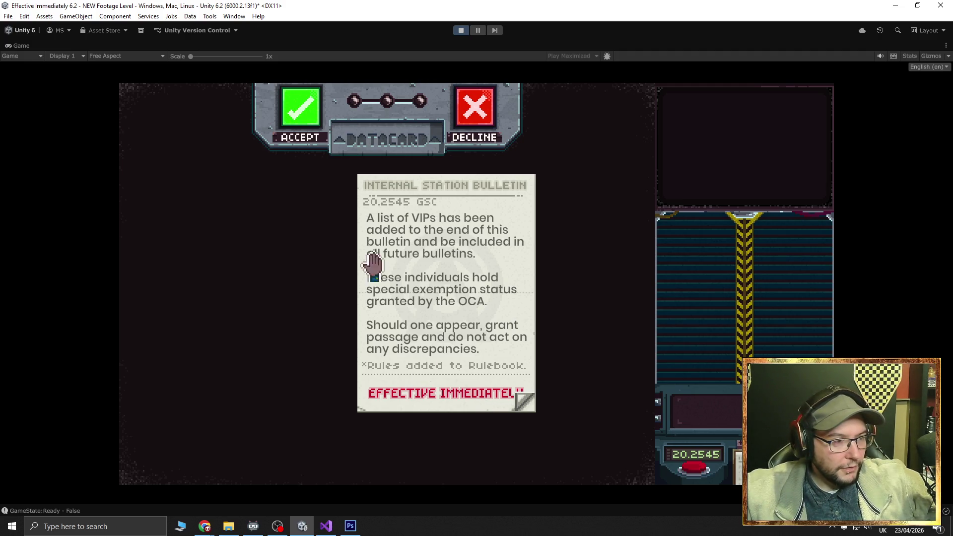
Open the handbook's Rules page, put it away, advance to the room scene, and bring Photoshop forward
click(694, 429)
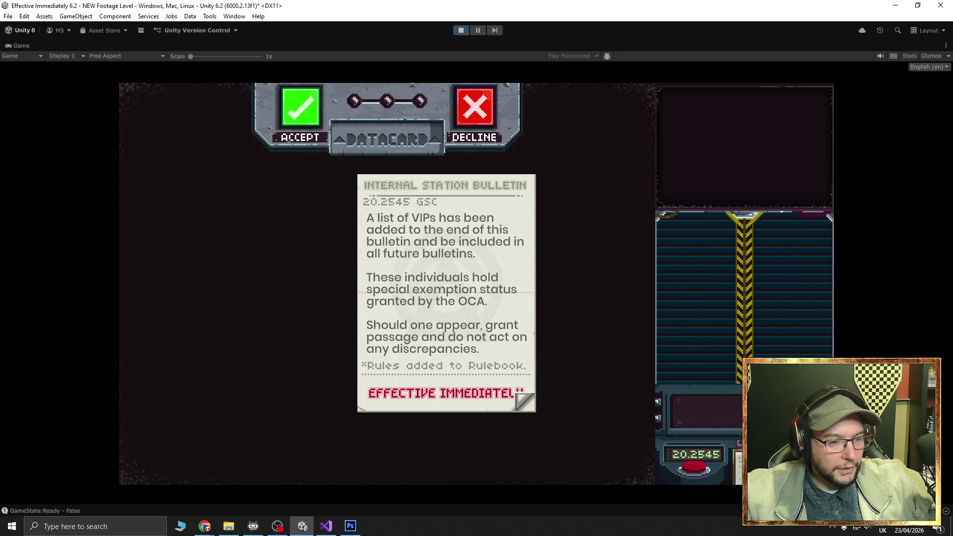
click(334, 387)
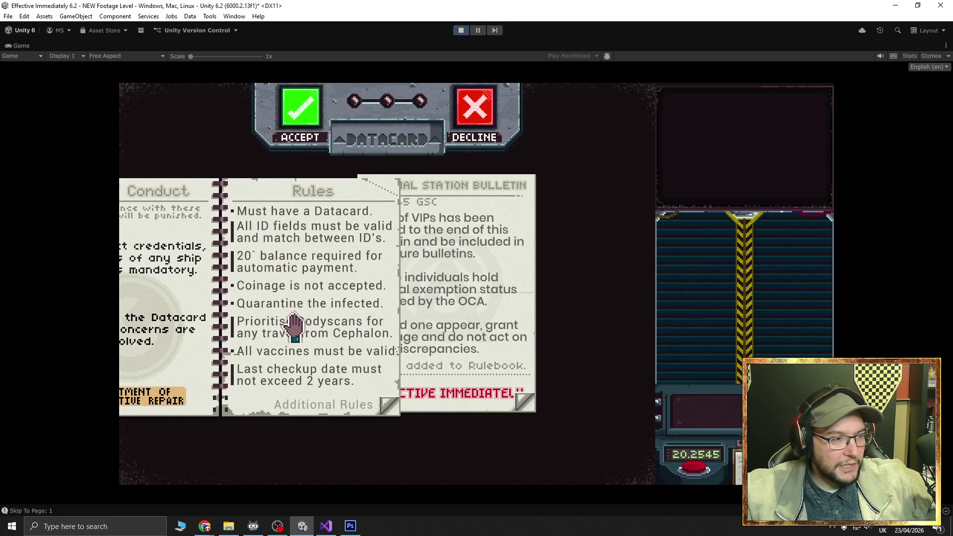
click(265, 326)
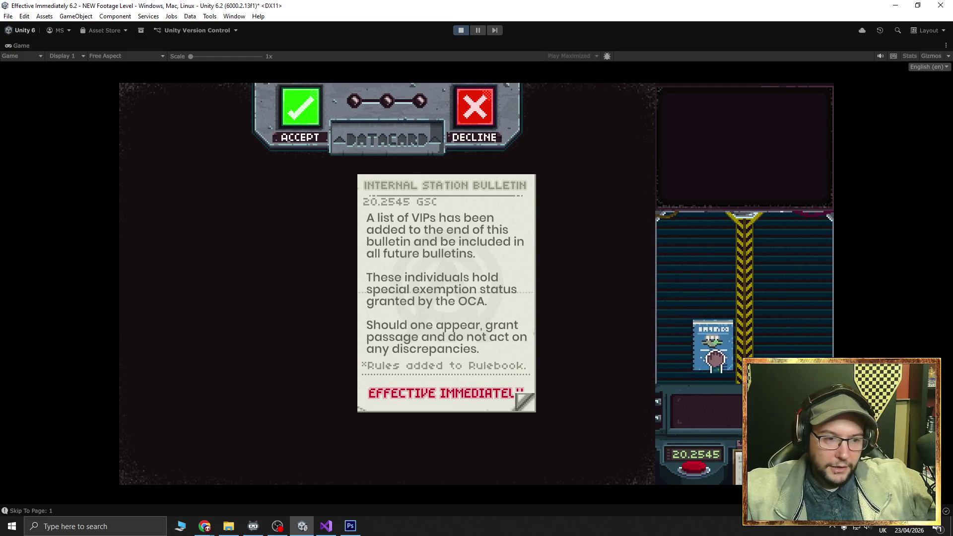
click(374, 278)
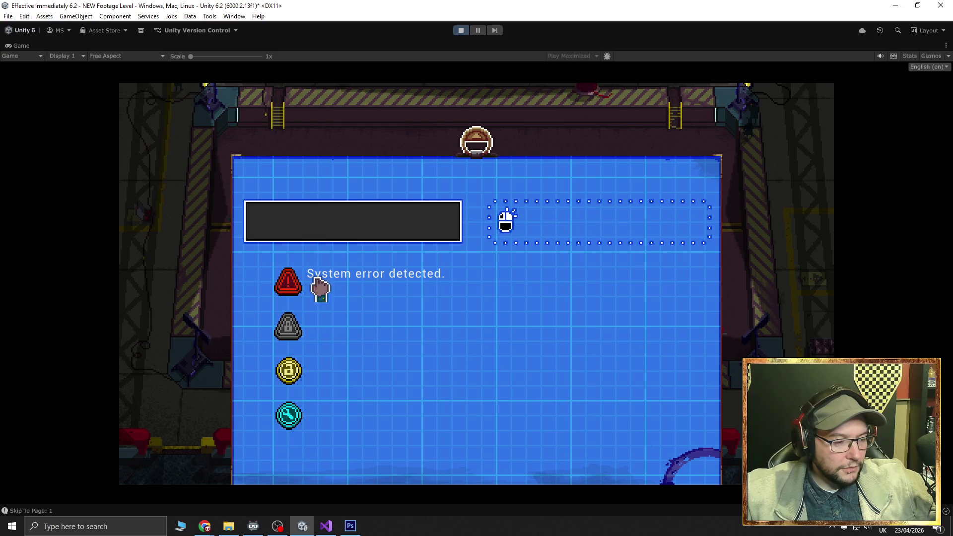
click(350, 525)
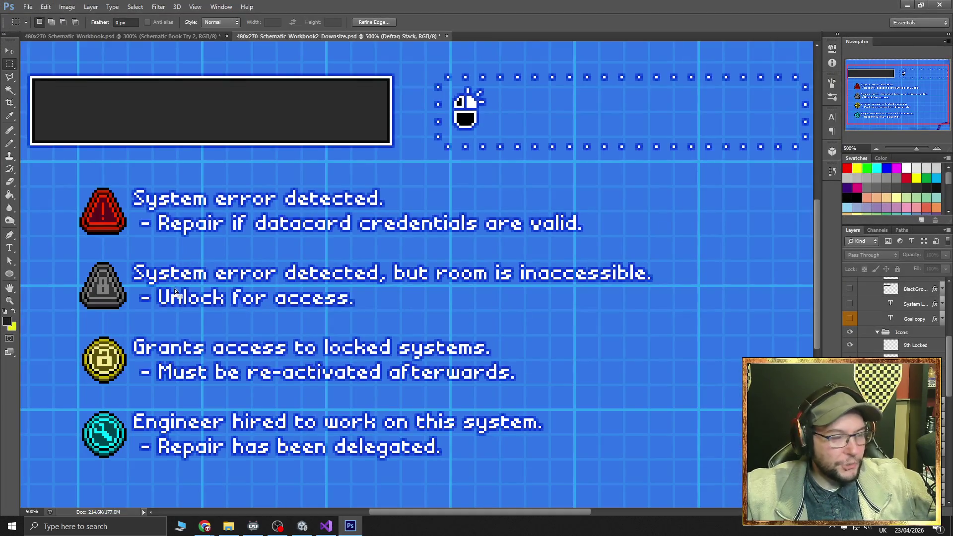
Zoom the schematic workbook out to the whole document, then in to 600% on the legend text
click(877, 147)
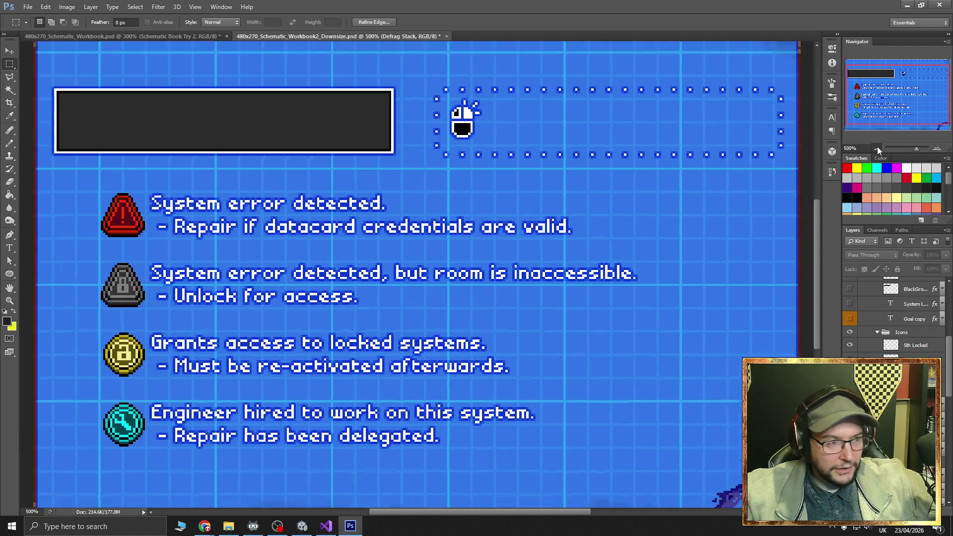
click(877, 147)
click(877, 147)
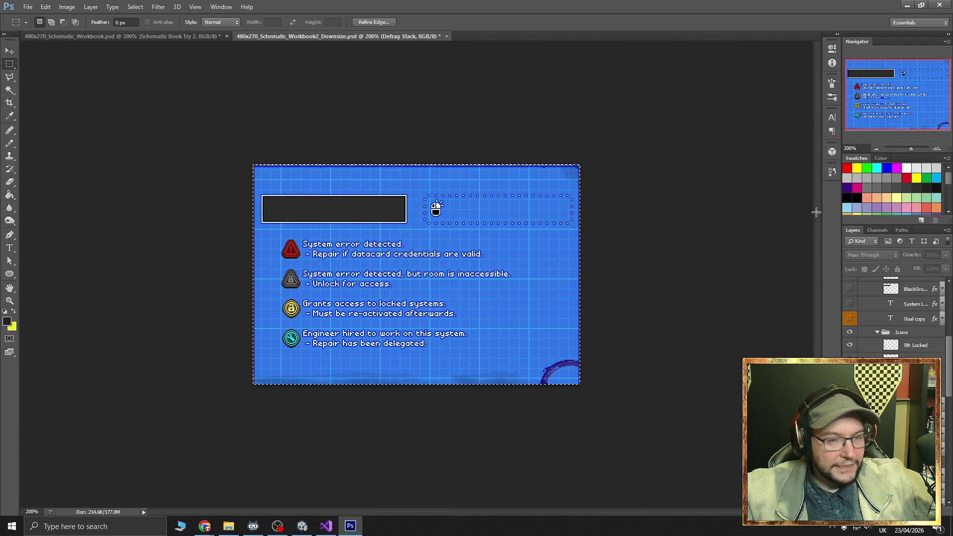
click(937, 148)
click(937, 148)
click(937, 149)
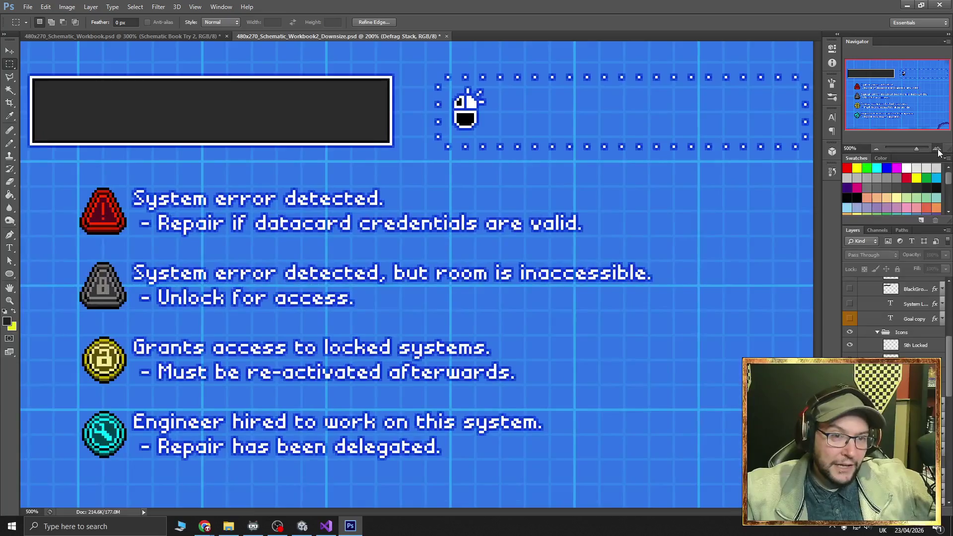
click(937, 149)
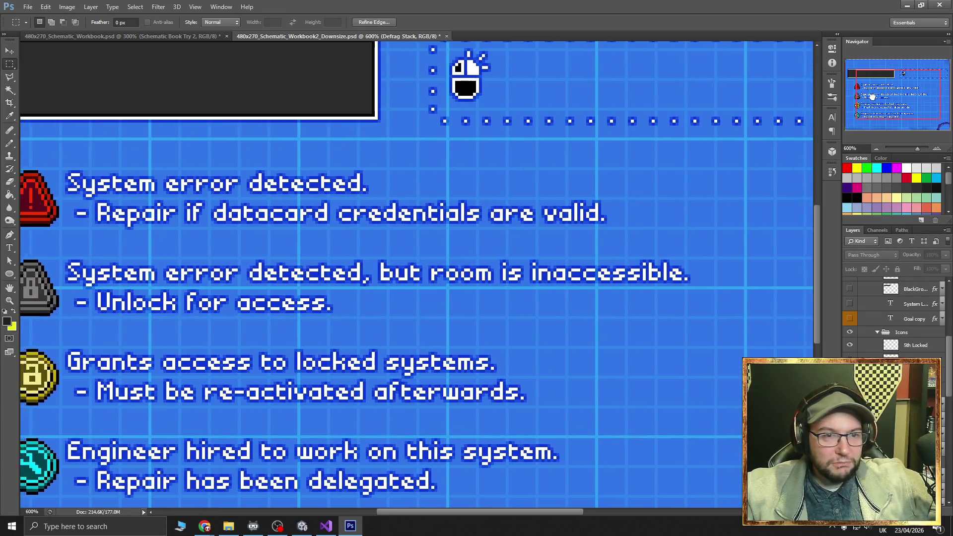
scroll(347, 208, down, 1)
scroll(249, 214, left, 2)
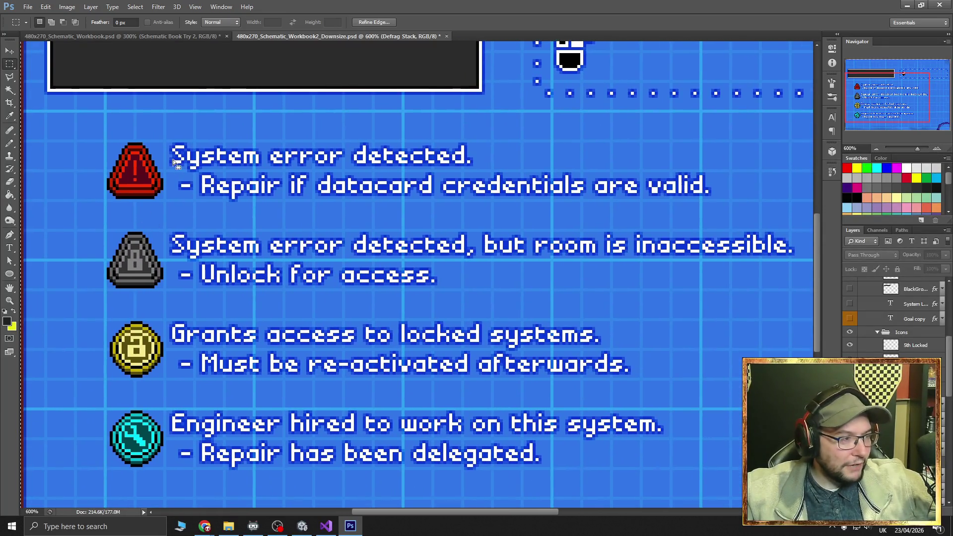
Select part of the 'System error detected.' line with the Type tool, then exit without changes
key(t)
drag(177, 155, 368, 155)
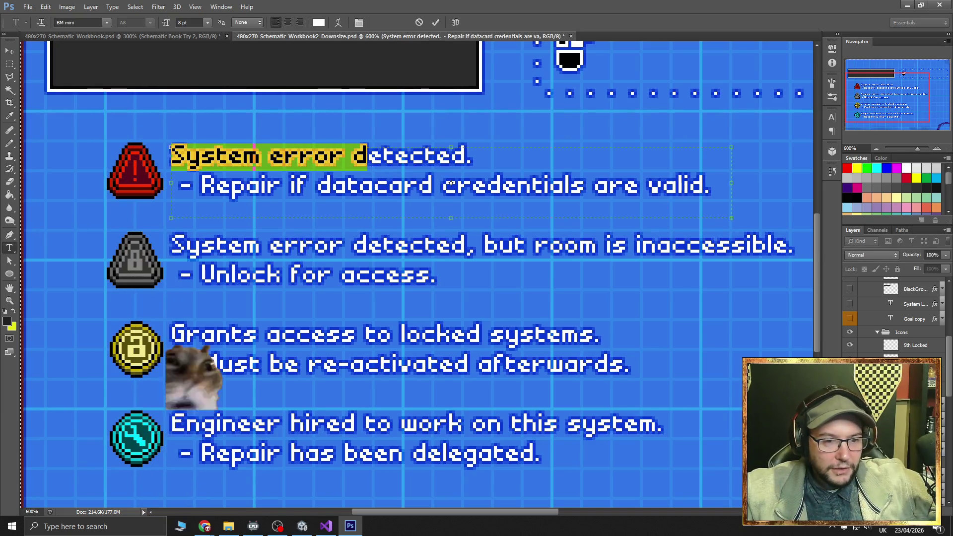
key(Escape)
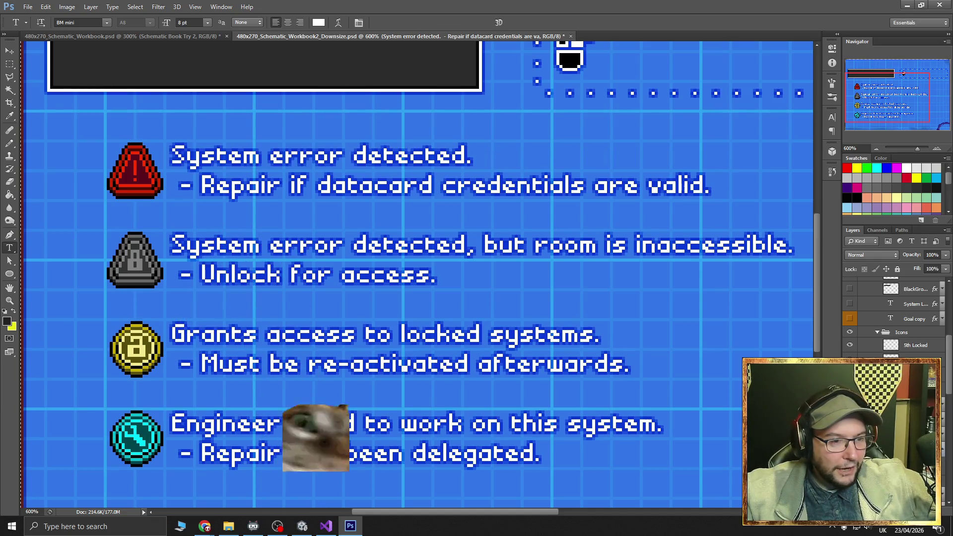
Thicken the first text block's Stroke effect, then minimize Photoshop and stop Unity's running game
double_click(934, 304)
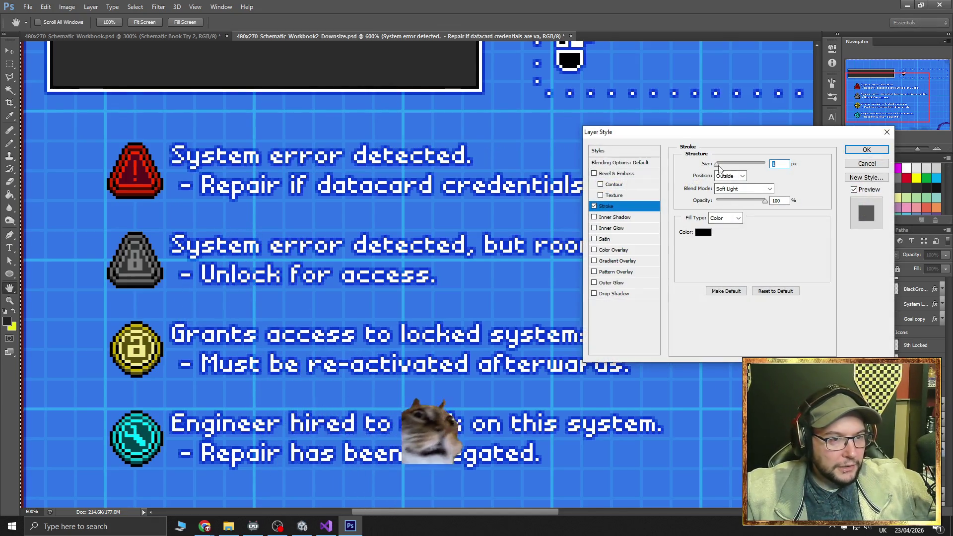
drag(716, 164, 716, 165)
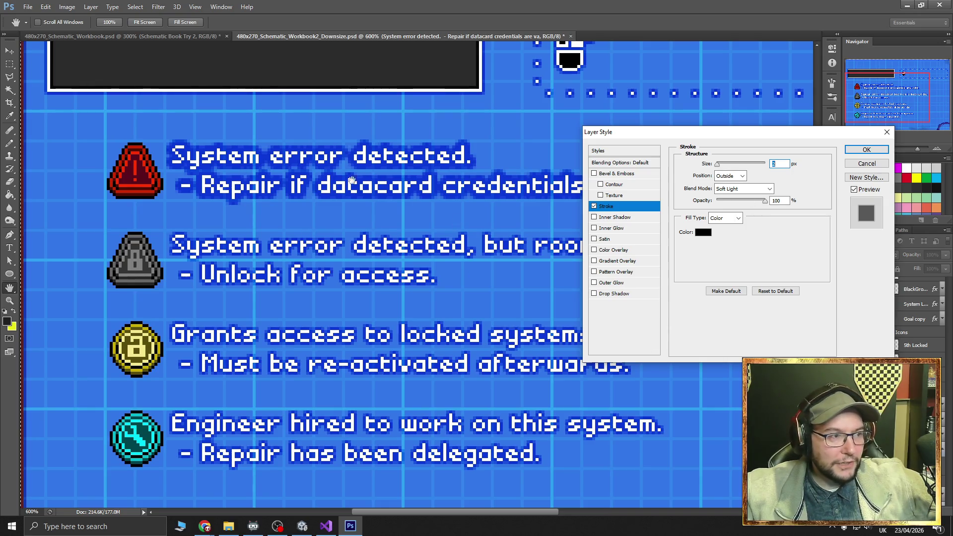
click(866, 150)
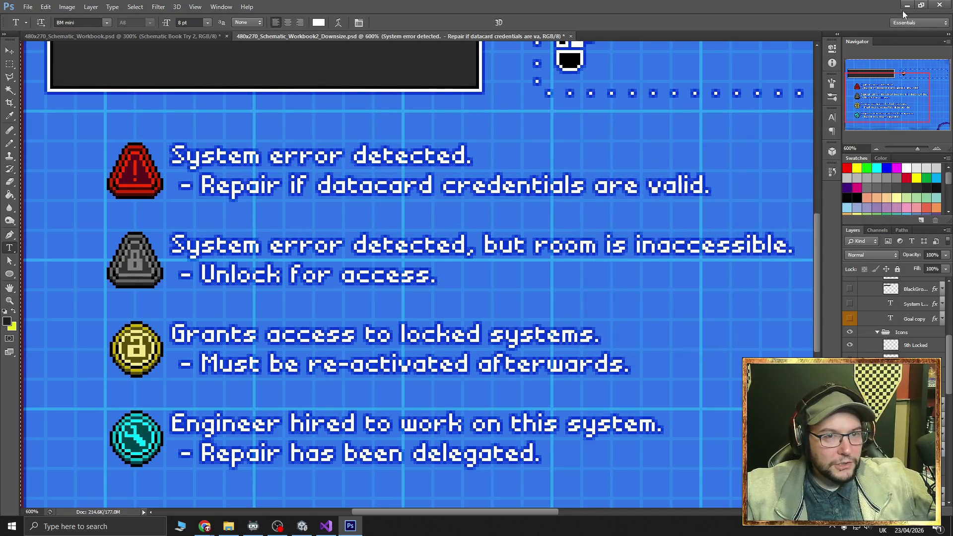
click(907, 6)
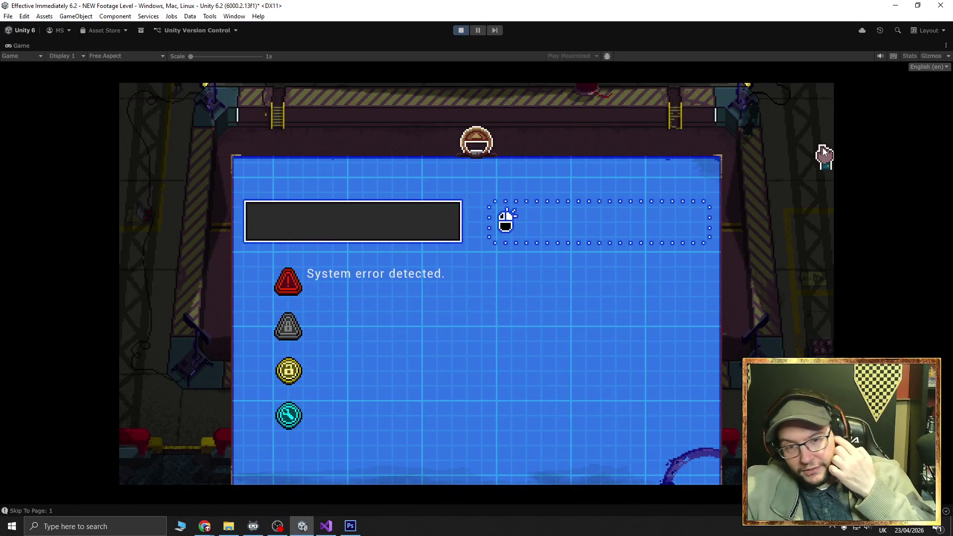
key(ctrl+p)
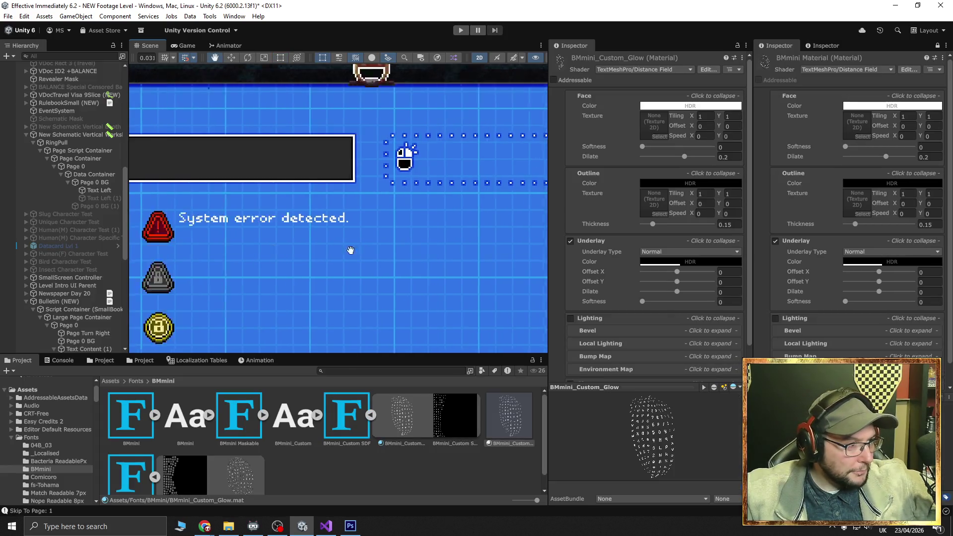
Toggle Text Left's font asset between BMmini_Glow and BMmini_Custom SDF, ending on BMmini_Custom SDF
scroll(283, 234, up, 3)
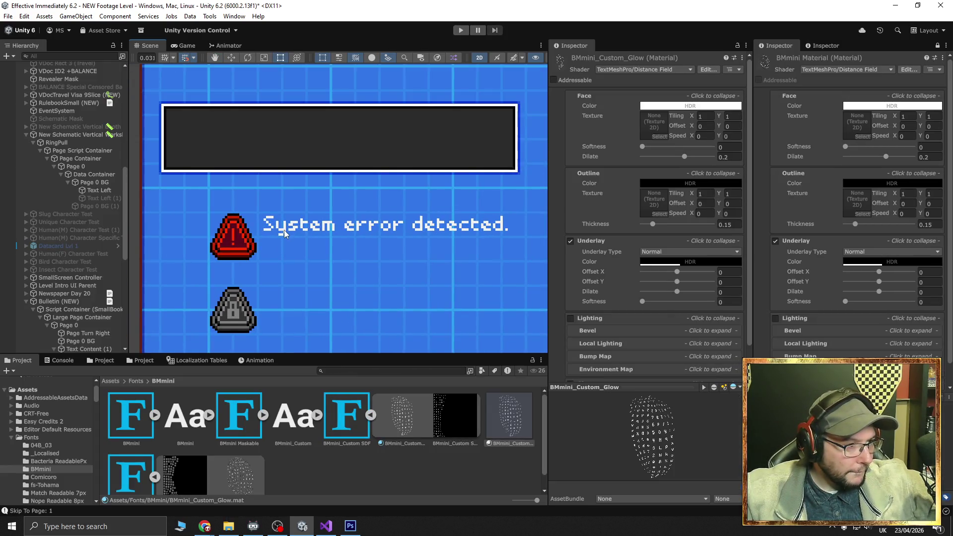
click(305, 240)
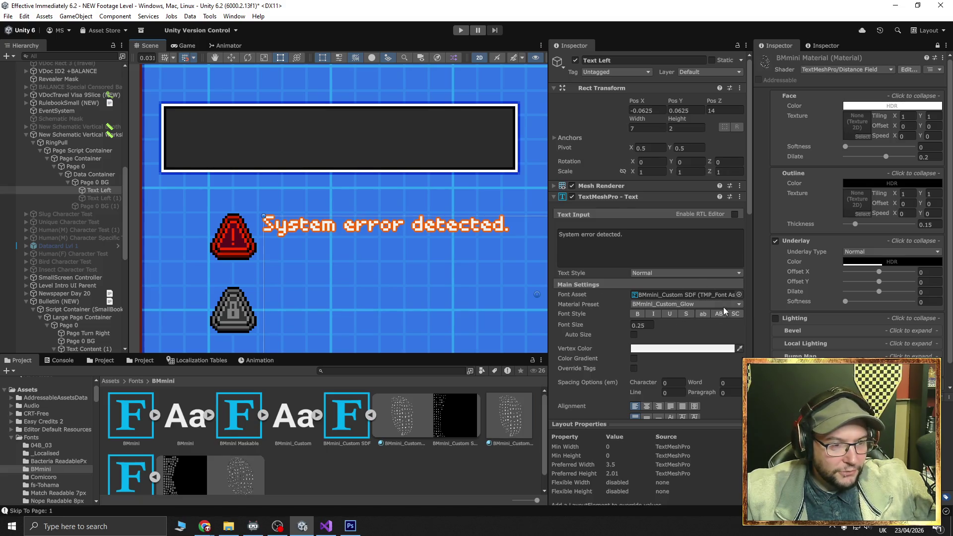
click(739, 295)
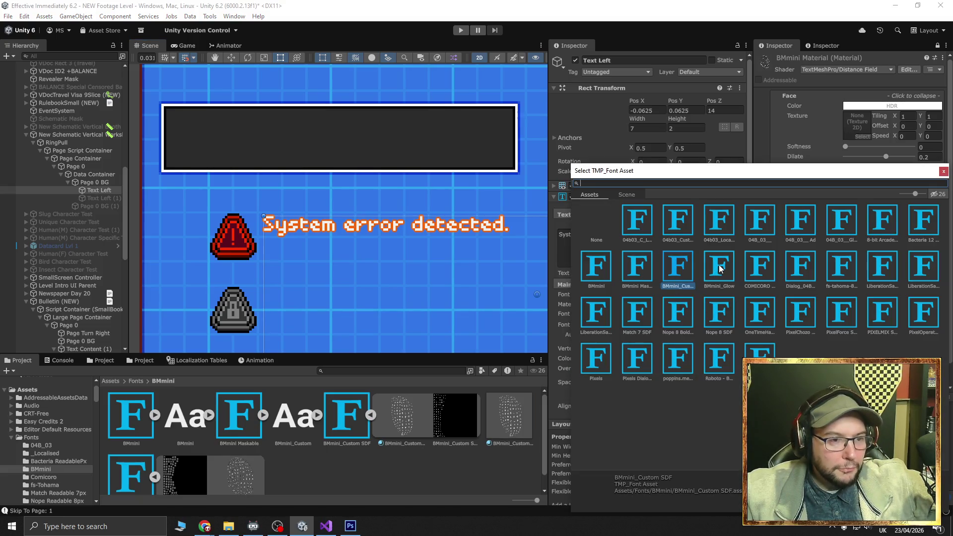
click(721, 268)
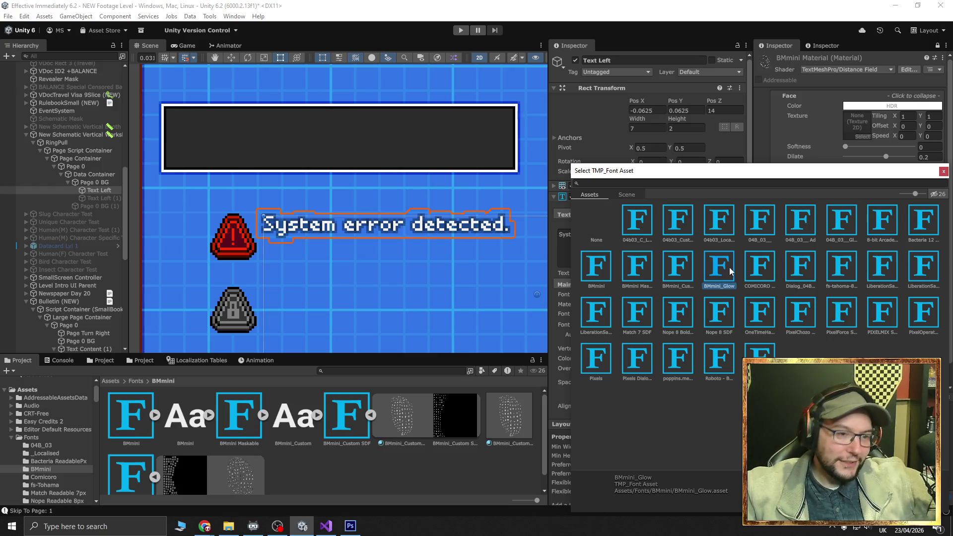
click(675, 269)
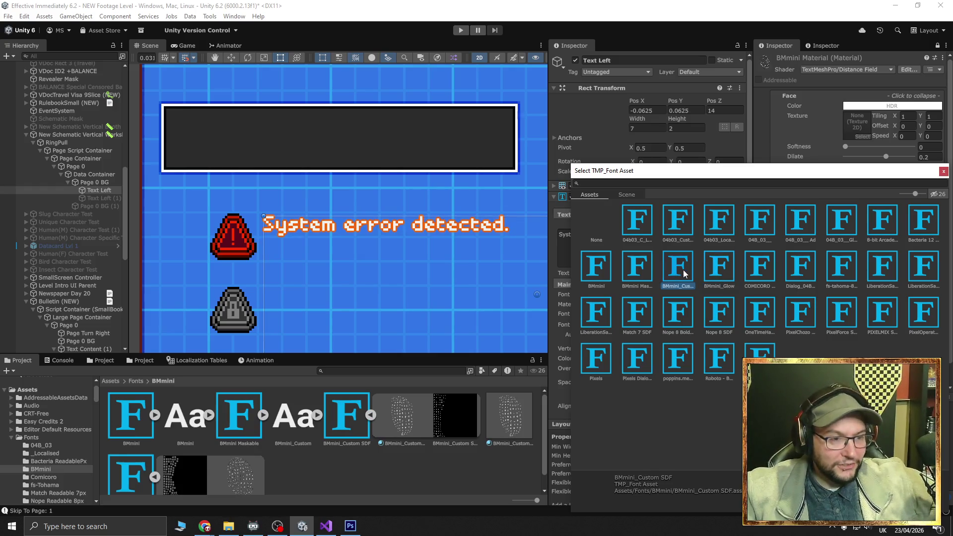
click(719, 281)
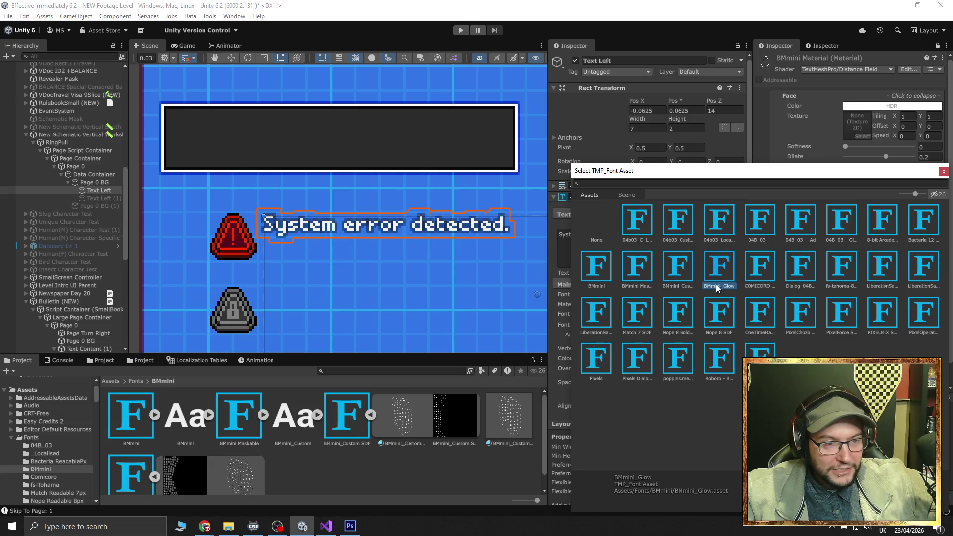
click(684, 291)
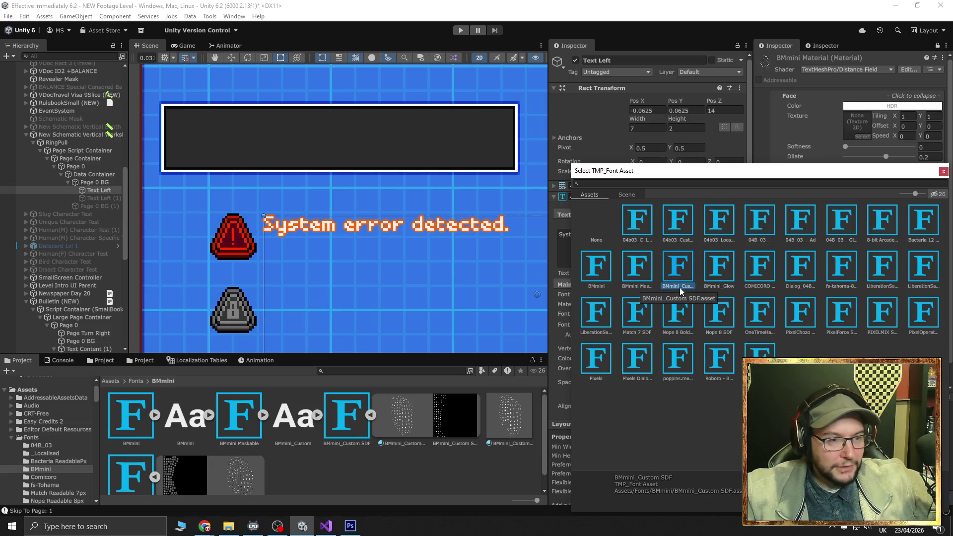
click(712, 286)
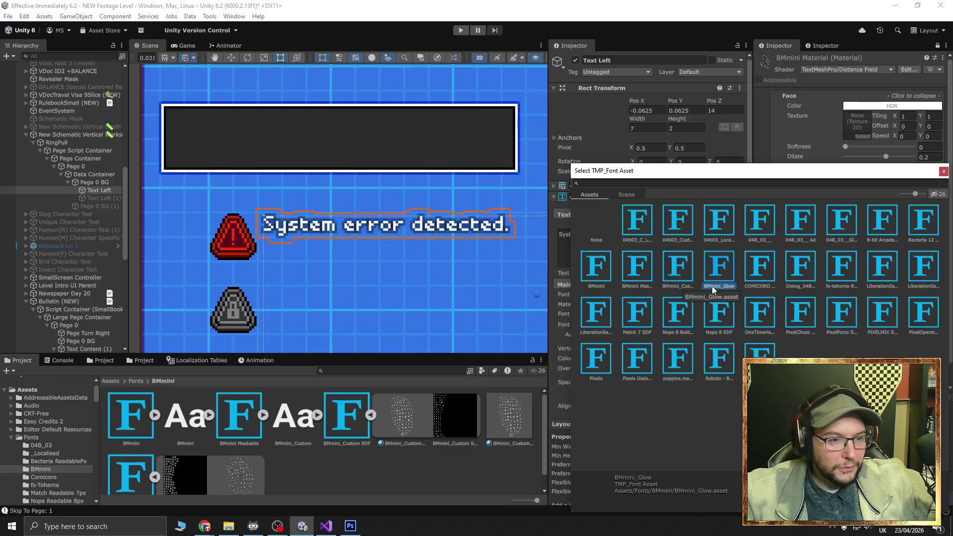
click(675, 286)
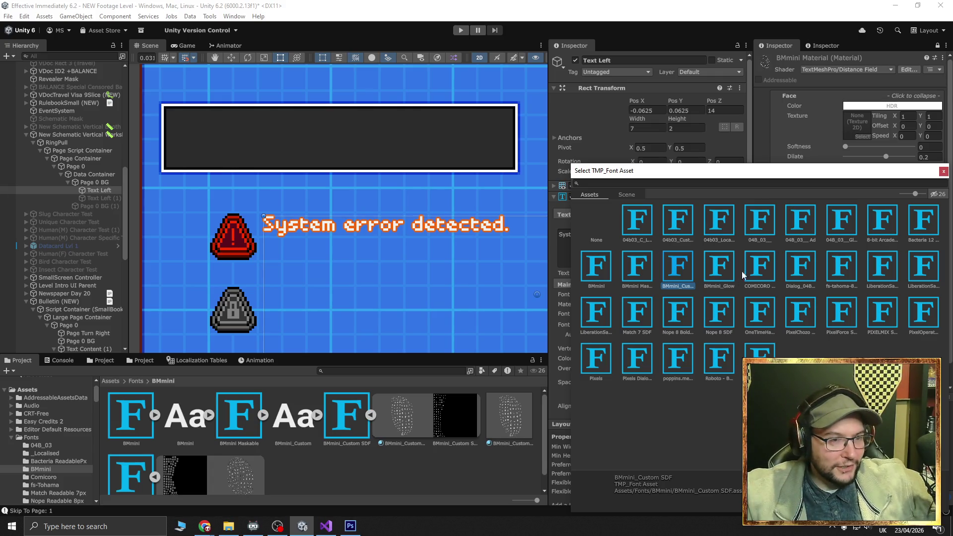
click(943, 172)
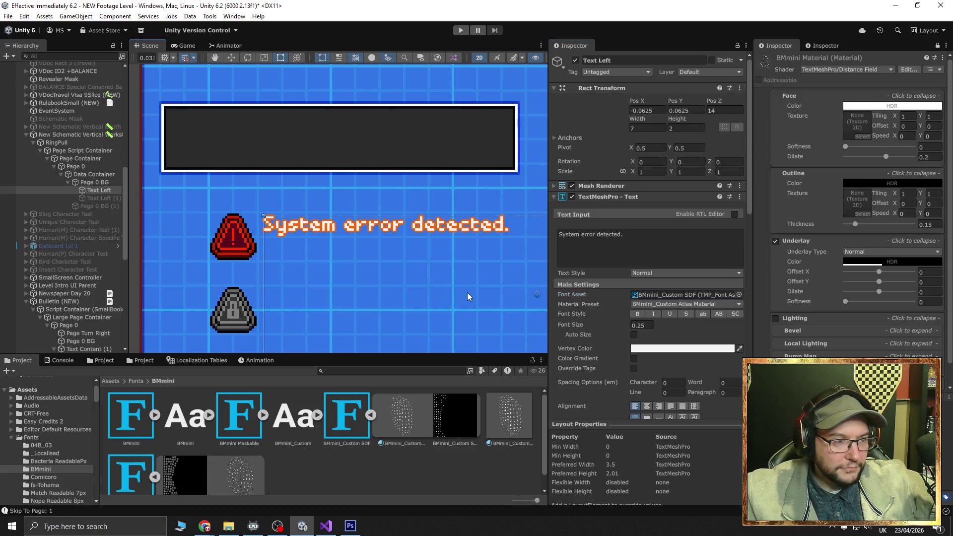
Give Text Left the BMmini_Custom_Glow material preset and show that material's settings
drag(468, 297, 446, 289)
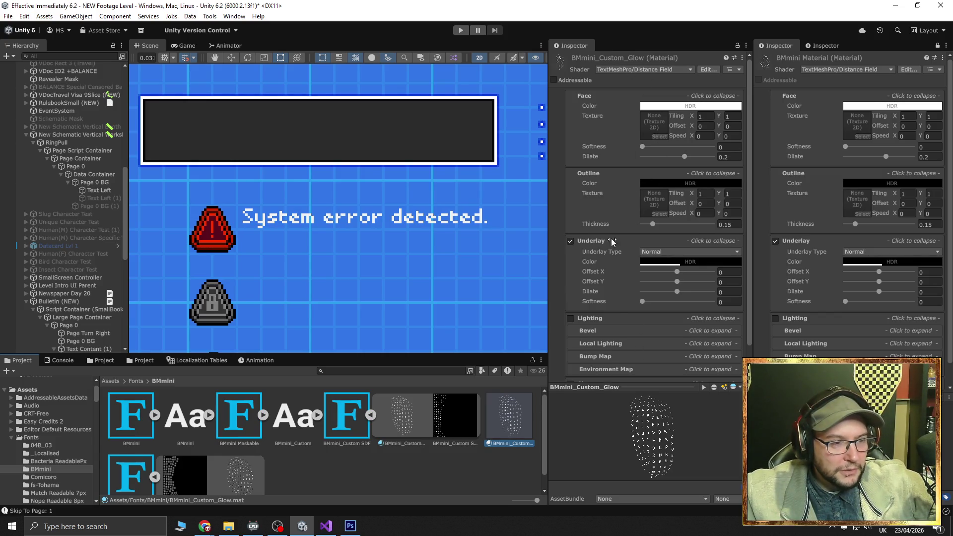
scroll(617, 236, down, 2)
scroll(613, 244, up, 2)
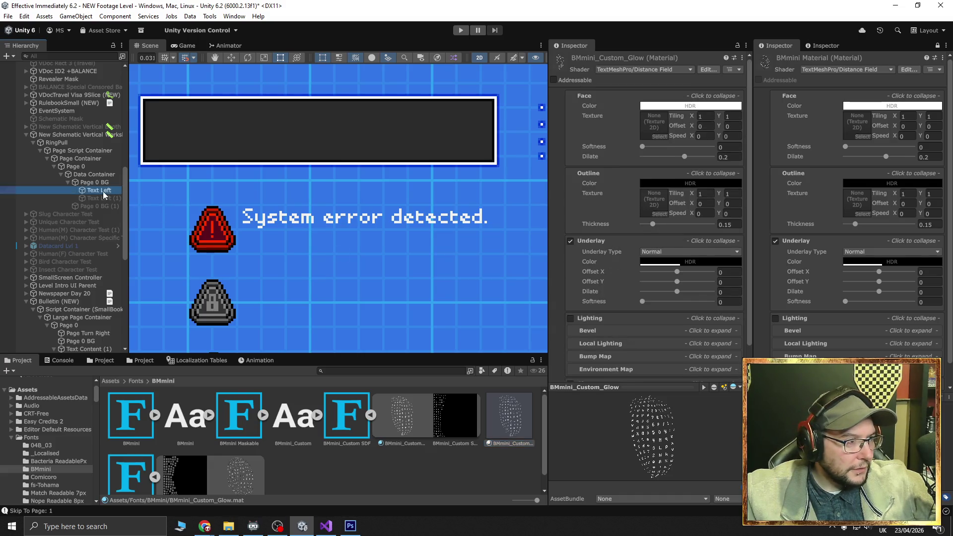
click(102, 191)
click(646, 303)
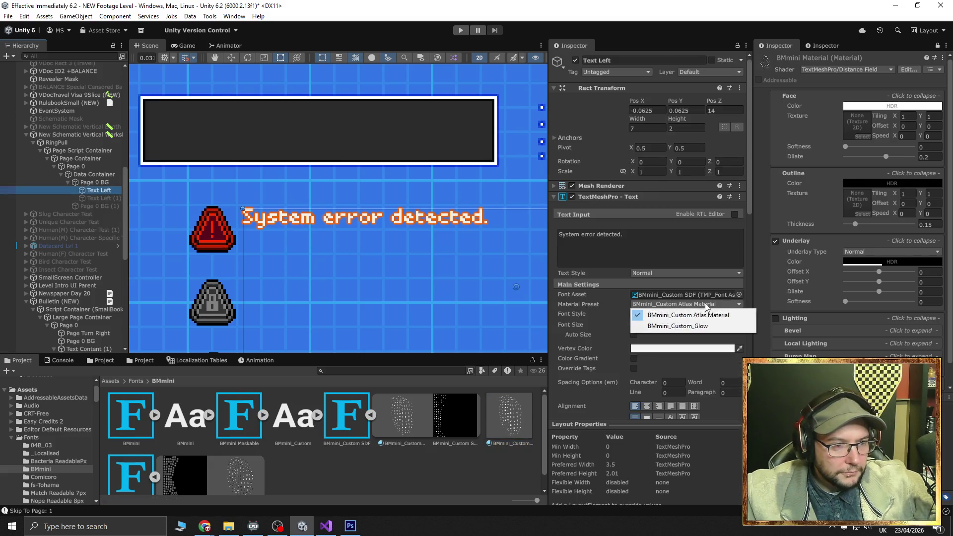
click(667, 326)
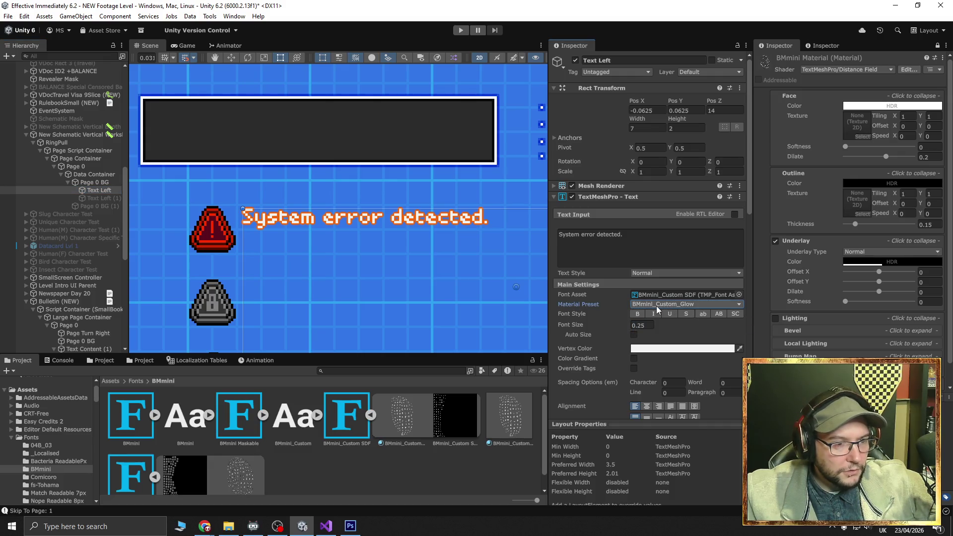
click(505, 410)
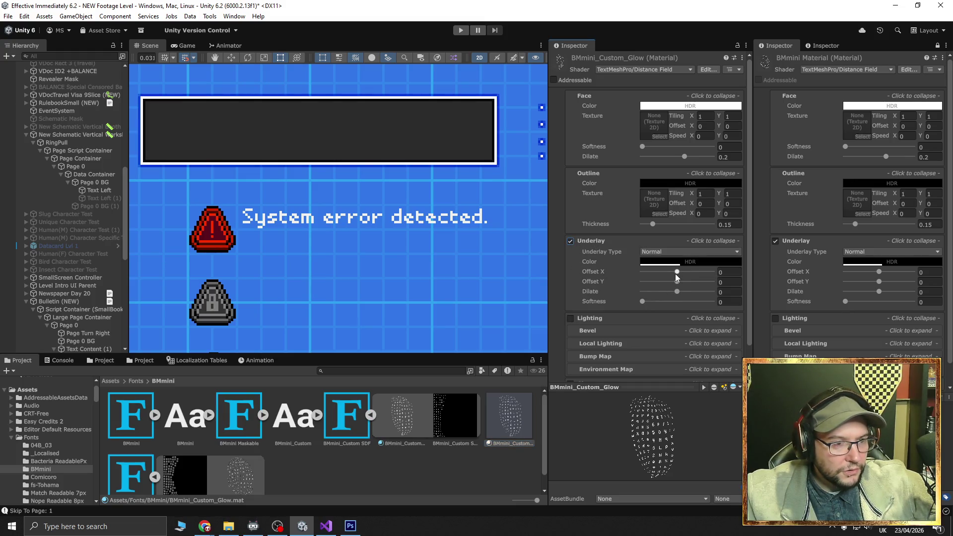
mouse_move(677, 272)
mouse_down()
mouse_move(698, 271)
mouse_move(649, 272)
mouse_move(705, 282)
mouse_move(666, 282)
mouse_move(724, 281)
mouse_move(577, 290)
mouse_up()
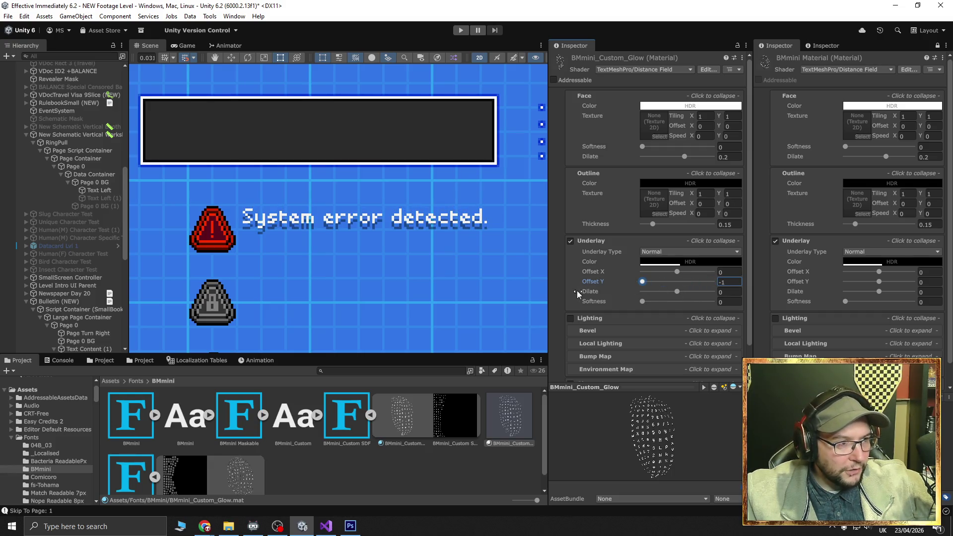
mouse_move(644, 297)
mouse_down()
mouse_move(673, 297)
mouse_move(657, 303)
mouse_up()
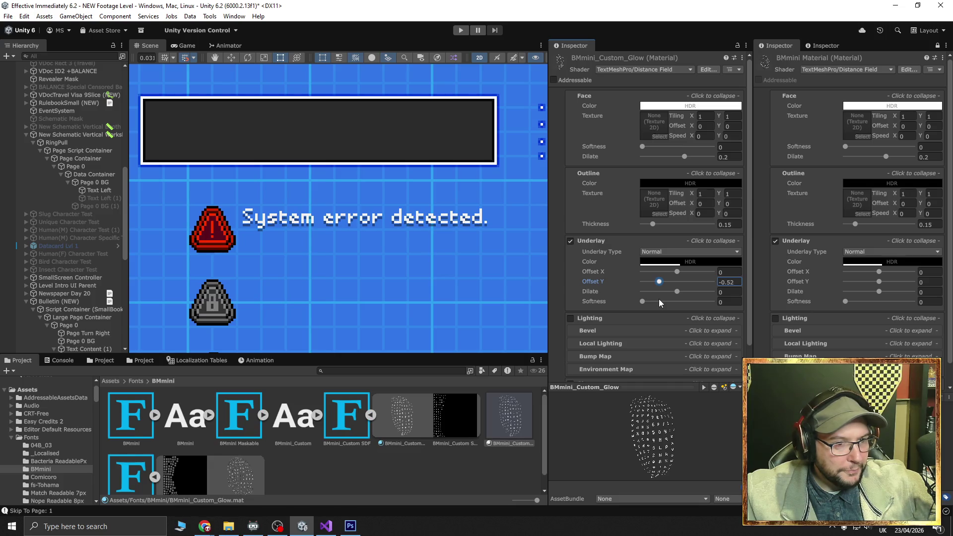
scroll(355, 243, up, 6)
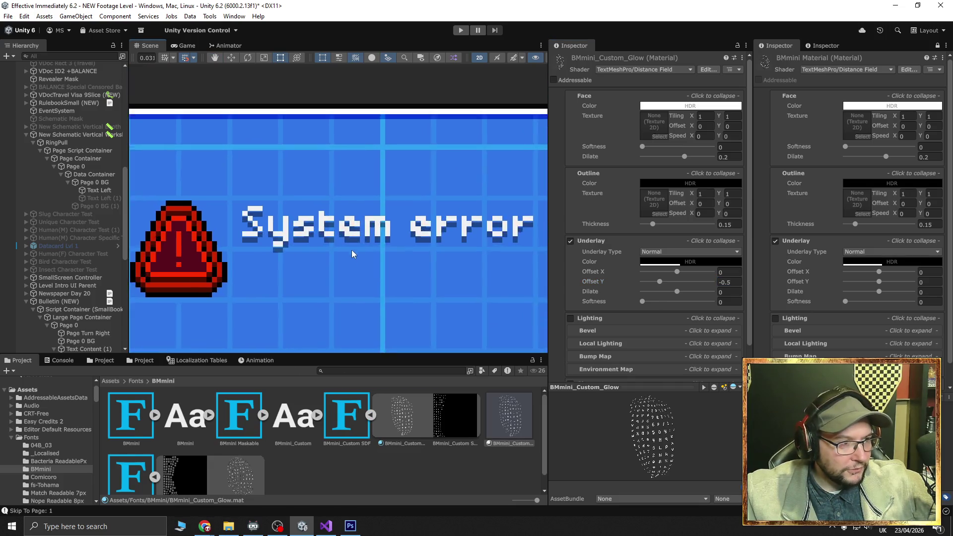
drag(336, 270, 424, 265)
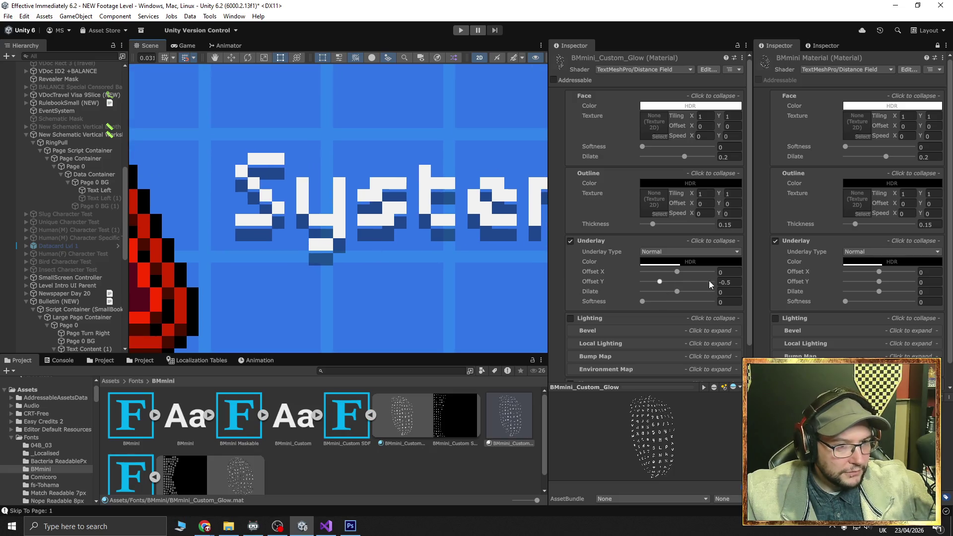
click(732, 282)
text(-0.4)
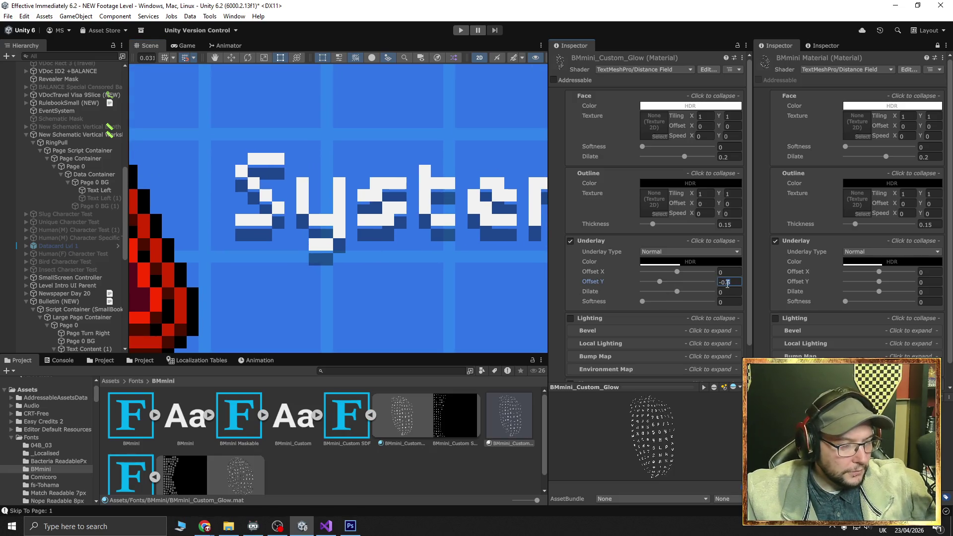
scroll(412, 281, down, 5)
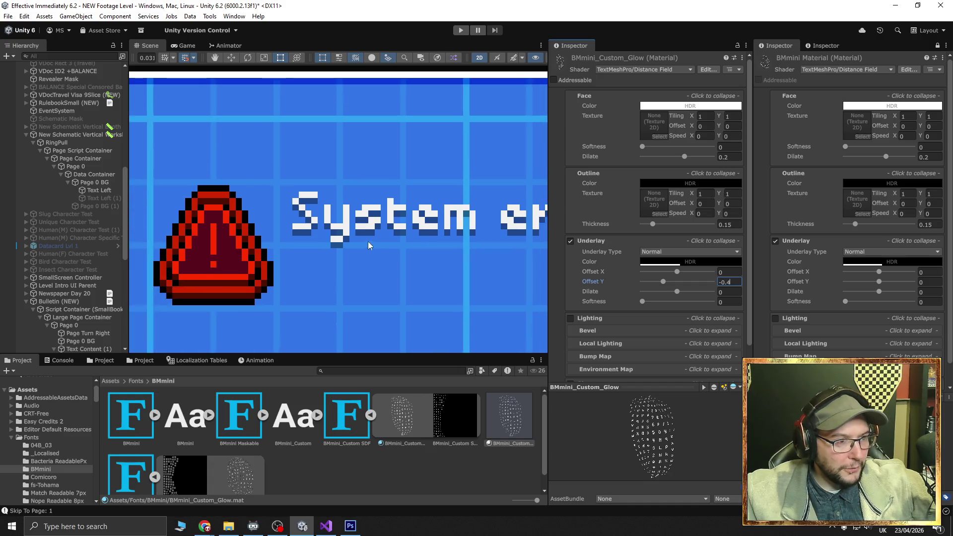
drag(421, 261, 359, 247)
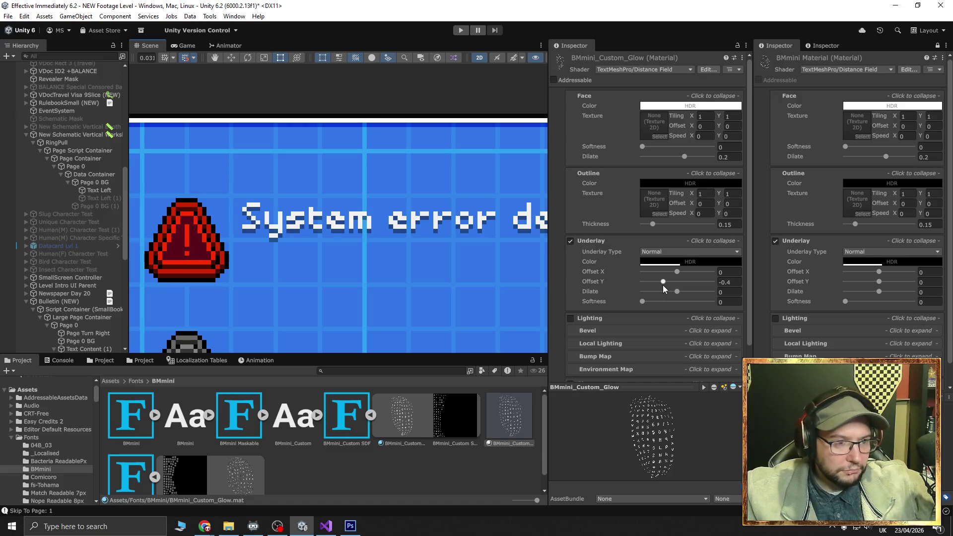
mouse_move(643, 301)
mouse_down()
mouse_move(725, 306)
mouse_move(555, 300)
mouse_up()
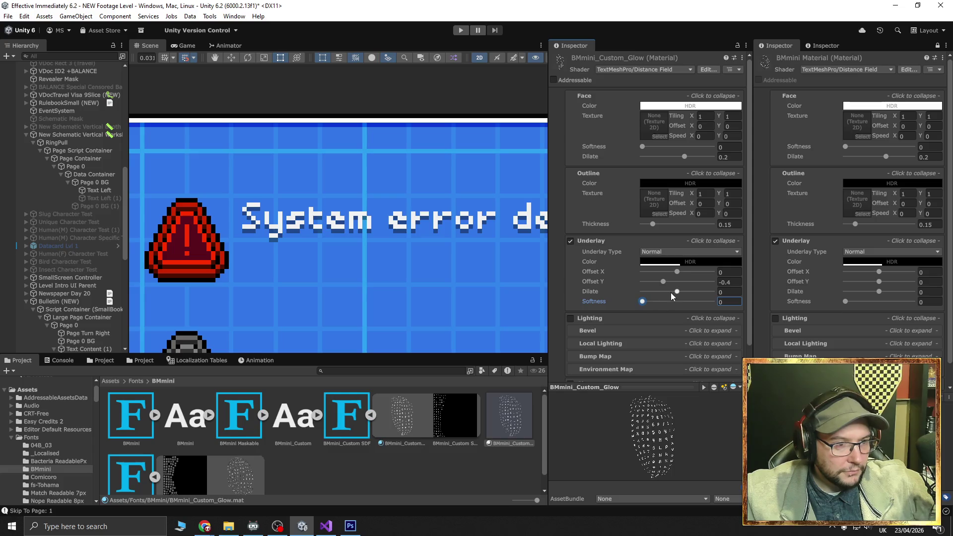
mouse_move(677, 291)
mouse_down()
mouse_move(707, 296)
mouse_move(510, 301)
mouse_up()
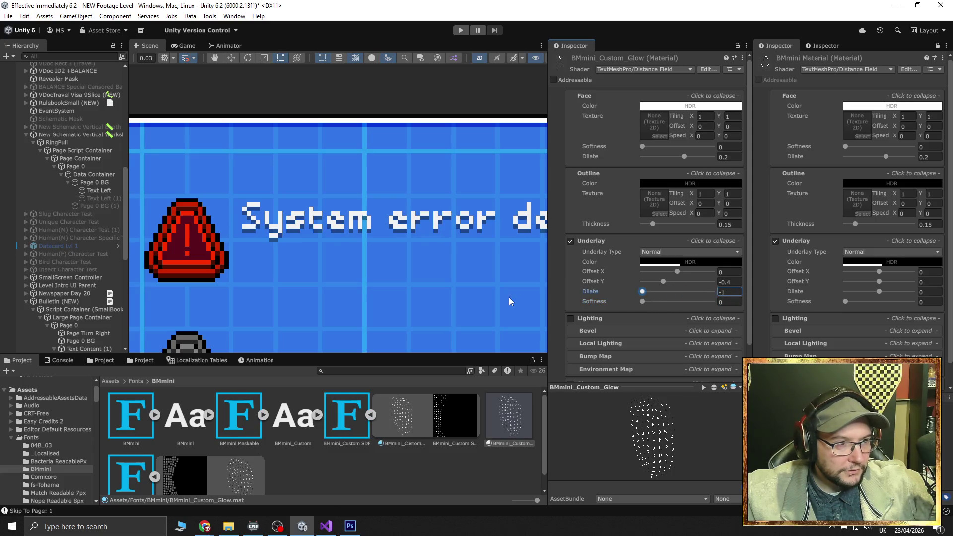
drag(650, 225, 656, 224)
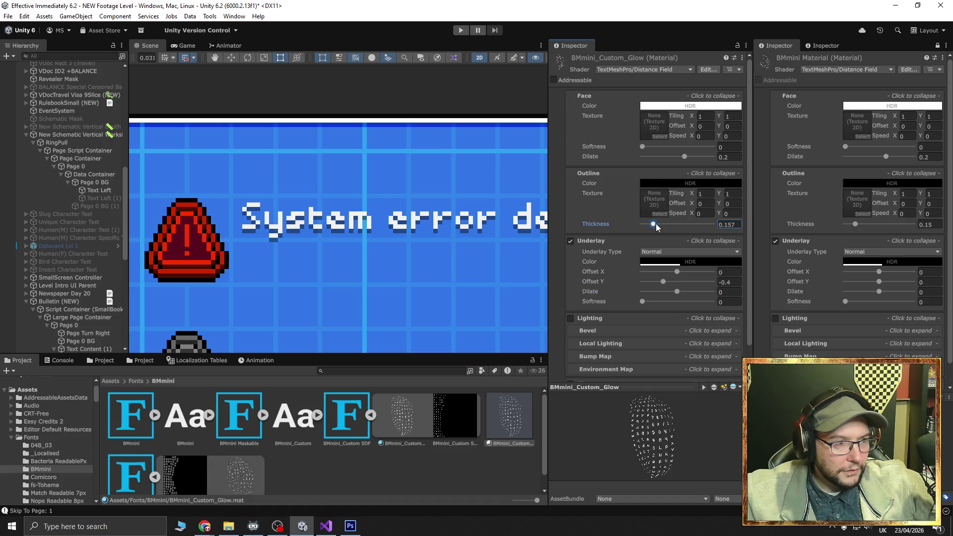
mouse_move(720, 231)
mouse_down()
mouse_move(752, 228)
mouse_move(653, 224)
mouse_up()
mouse_move(684, 157)
mouse_down()
mouse_move(598, 156)
mouse_move(674, 160)
mouse_move(667, 145)
mouse_move(712, 147)
mouse_move(582, 156)
mouse_up()
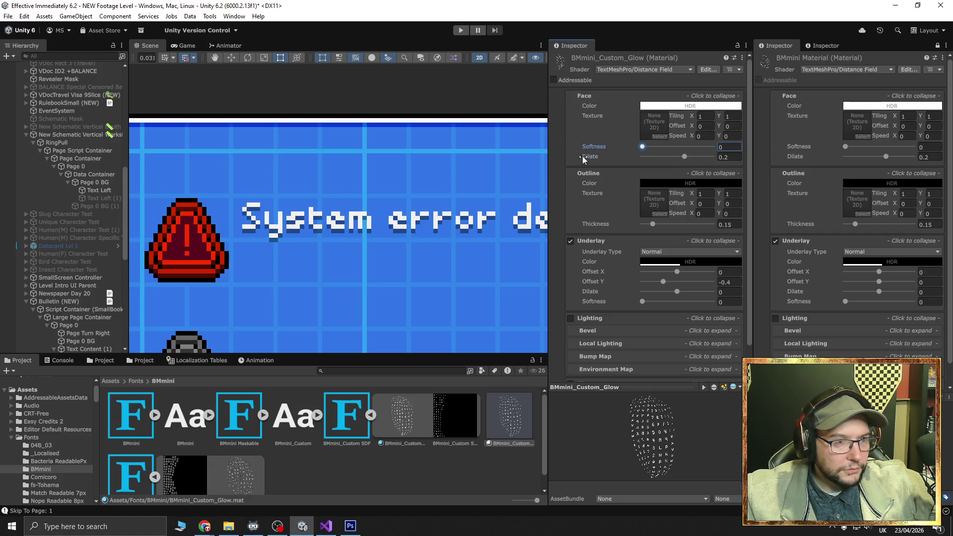
scroll(606, 189, down, 2)
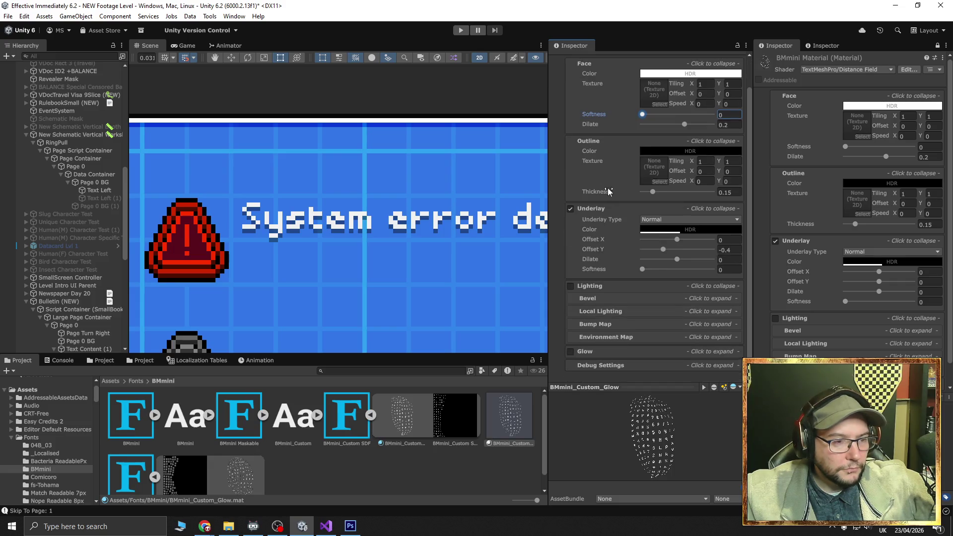
Commit the face softness value, try enabling glow, and expand the material's Debug Settings
click(571, 352)
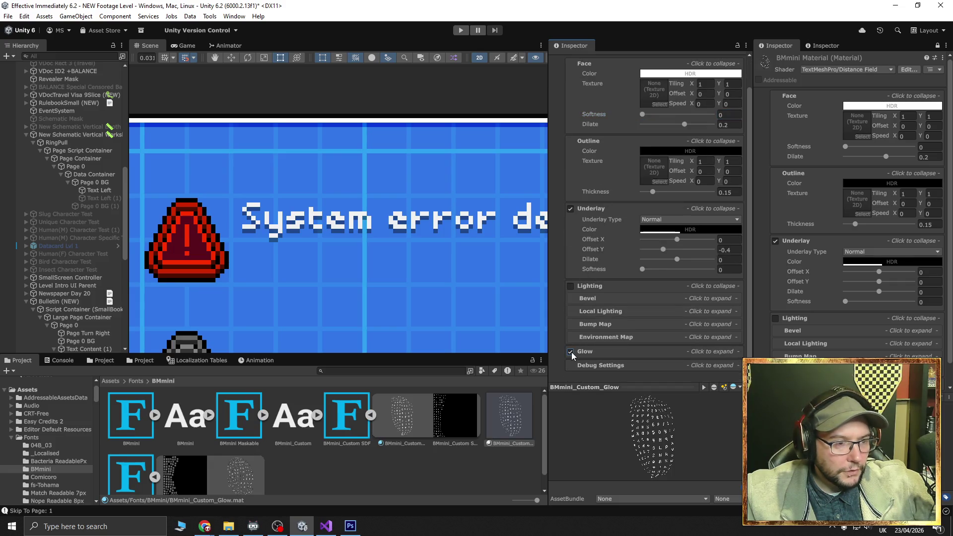
click(570, 353)
click(606, 364)
scroll(645, 340, down, 1)
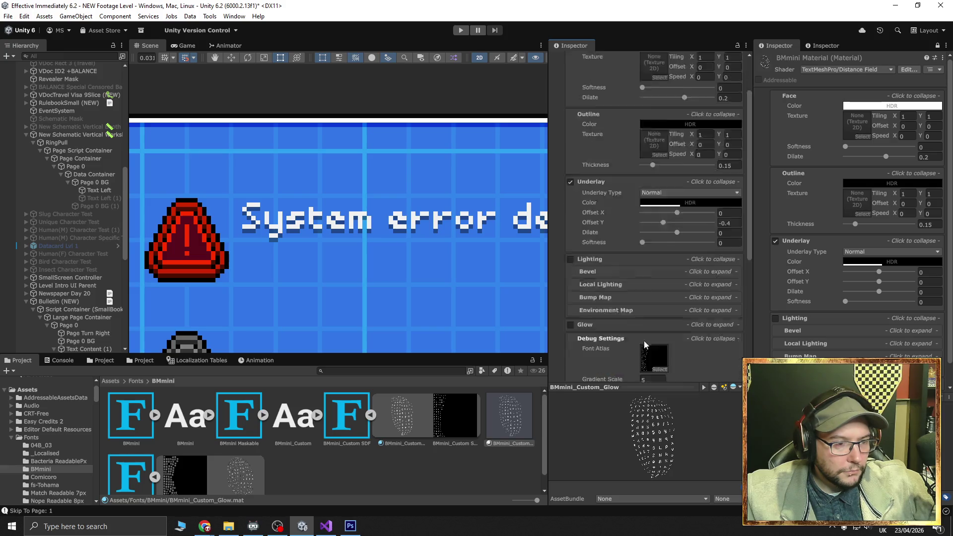
scroll(660, 317, down, 5)
scroll(627, 309, down, 1)
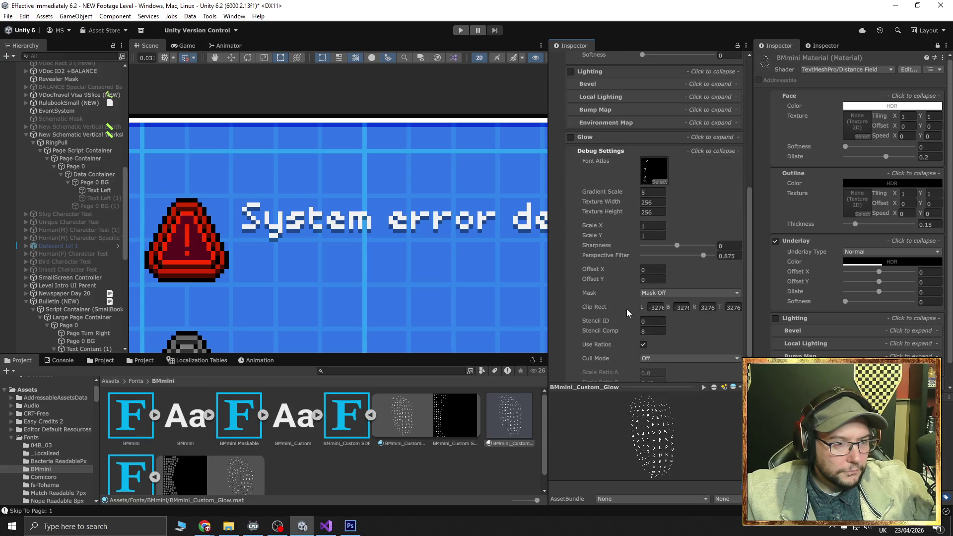
scroll(627, 307, down, 2)
scroll(833, 307, down, 10)
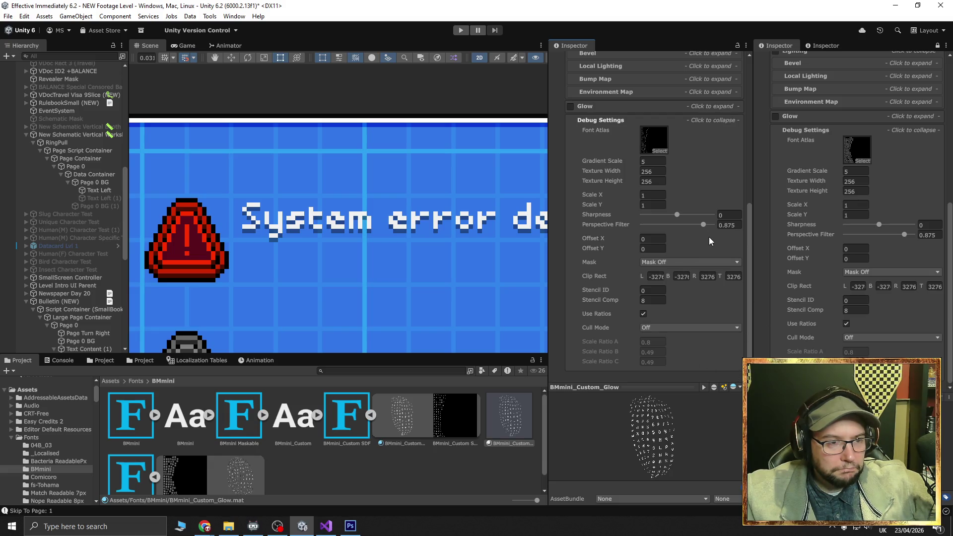
Try maximum Perspective Filter and Scale X/Y of 2, reset scales to 1, and browse Font Atlas textures
mouse_move(705, 228)
mouse_down()
mouse_move(677, 224)
mouse_move(781, 225)
mouse_move(701, 230)
mouse_up()
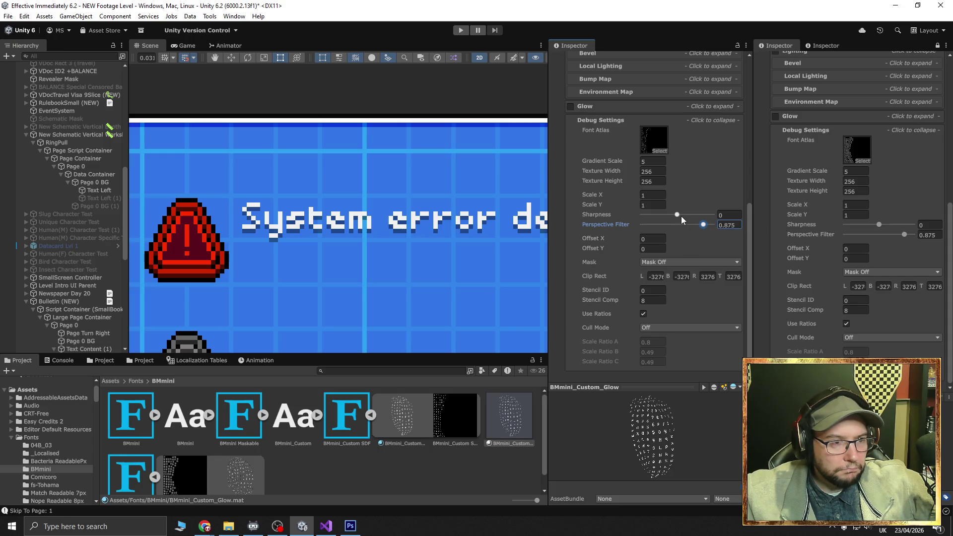
scroll(667, 230, up, 2)
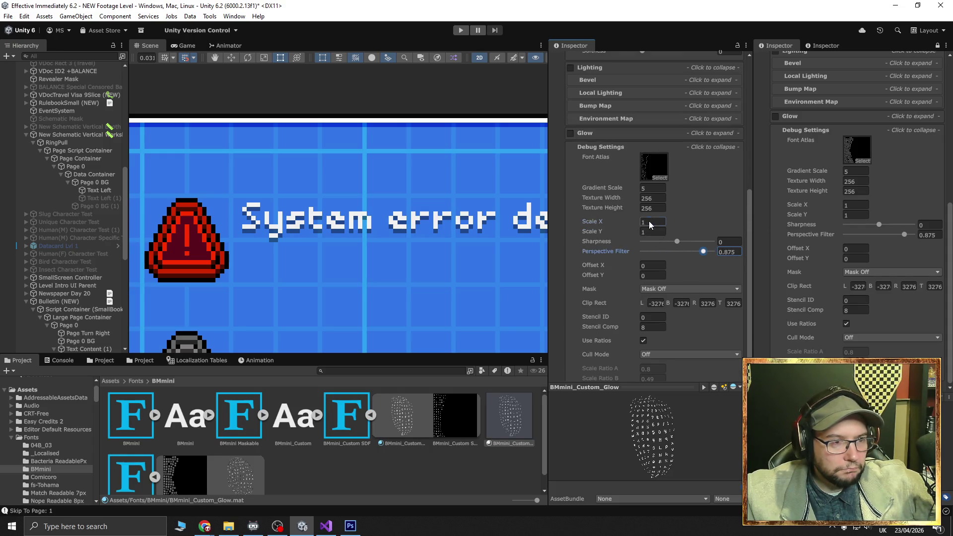
click(648, 221)
text(2)
key(Tab)
text(2)
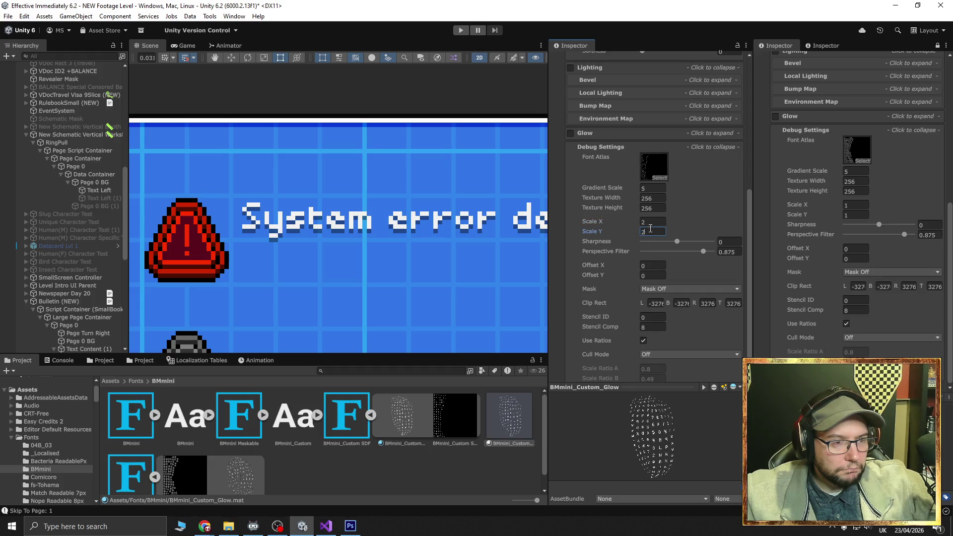
key(BackSpace)
text(1)
key(shift+Tab)
text(1)
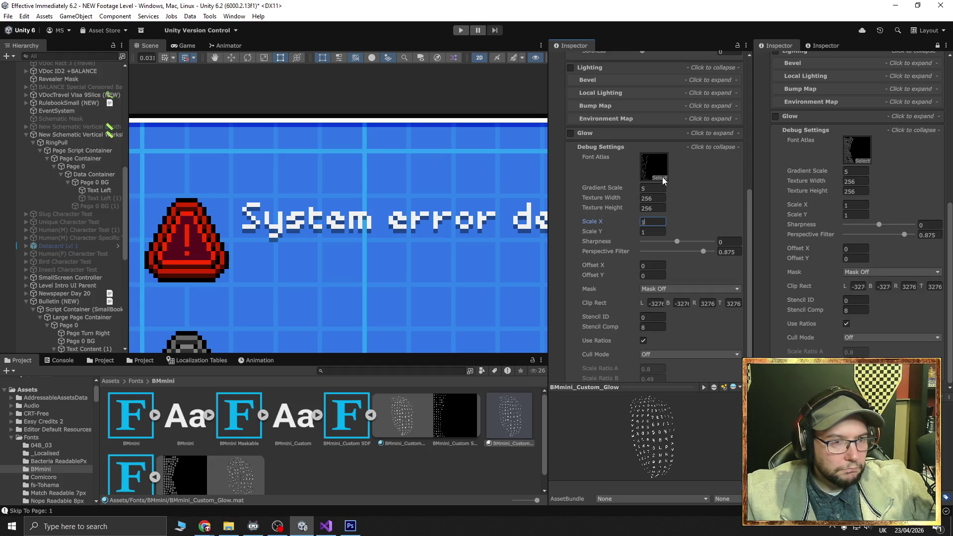
click(660, 177)
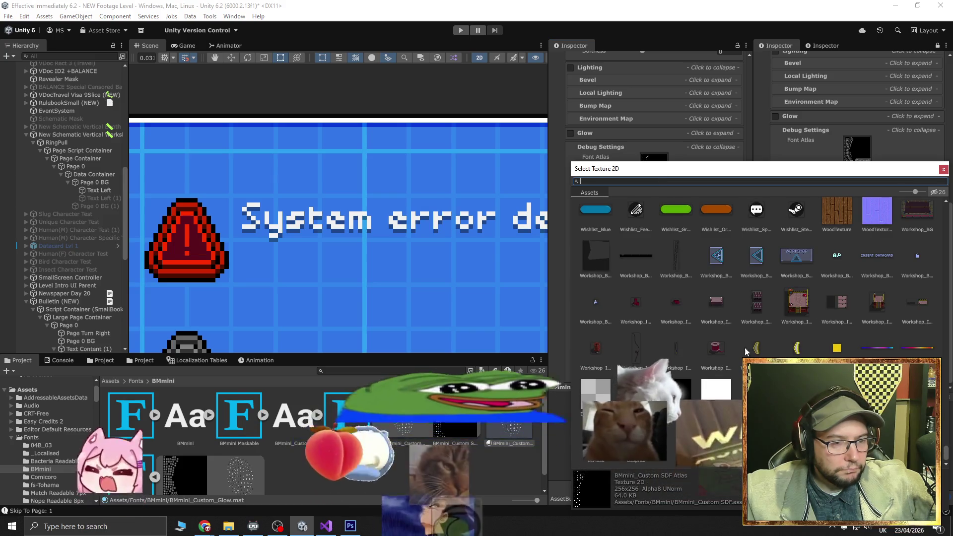
Dismiss the texture picker, open the BMmini_Custom SDF font asset, and set Gradient Scale to 5
key(Escape)
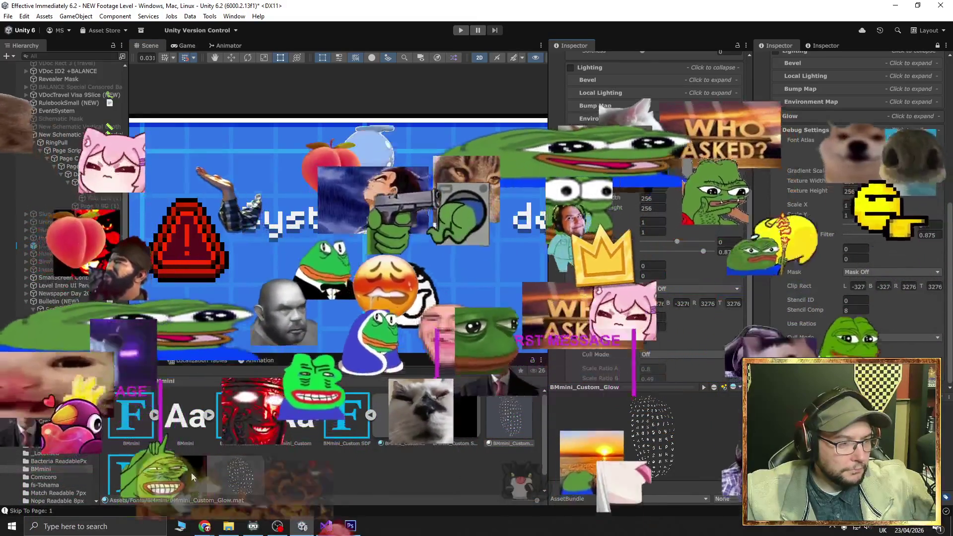
scroll(193, 476, down, 1)
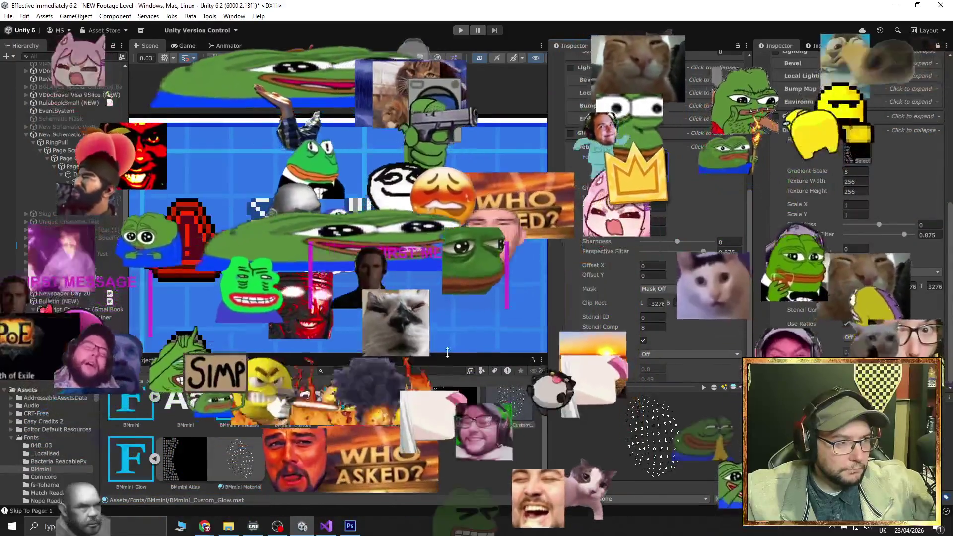
scroll(516, 425, up, 1)
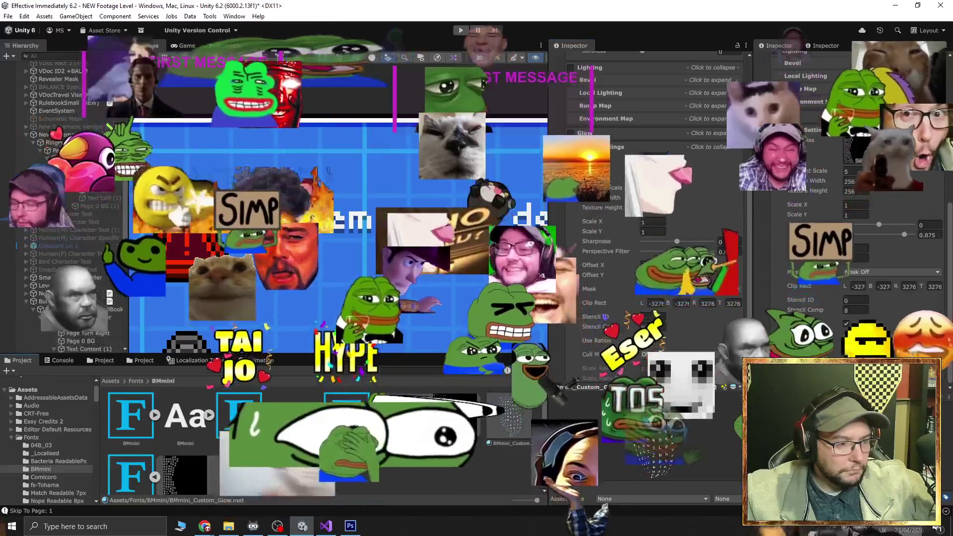
click(346, 417)
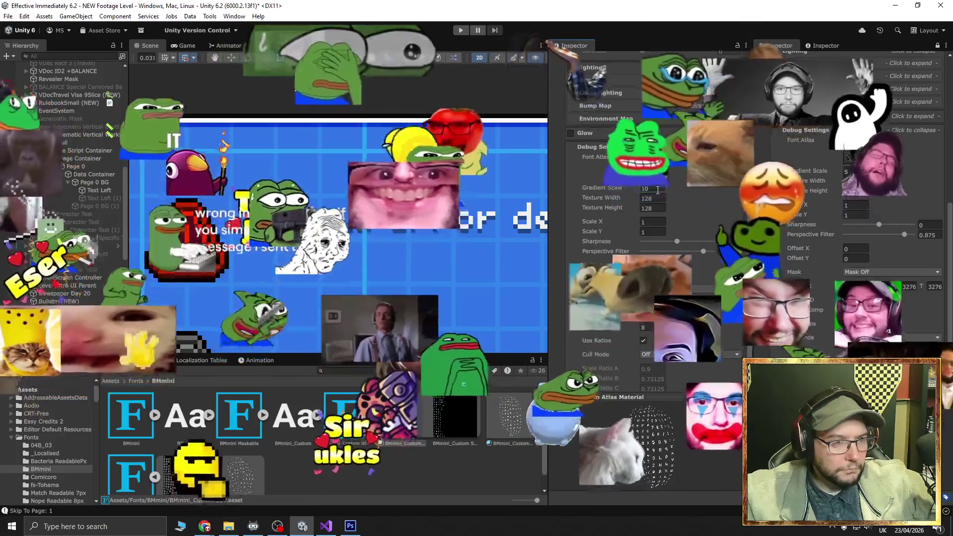
click(655, 188)
text(5)
key(Tab)
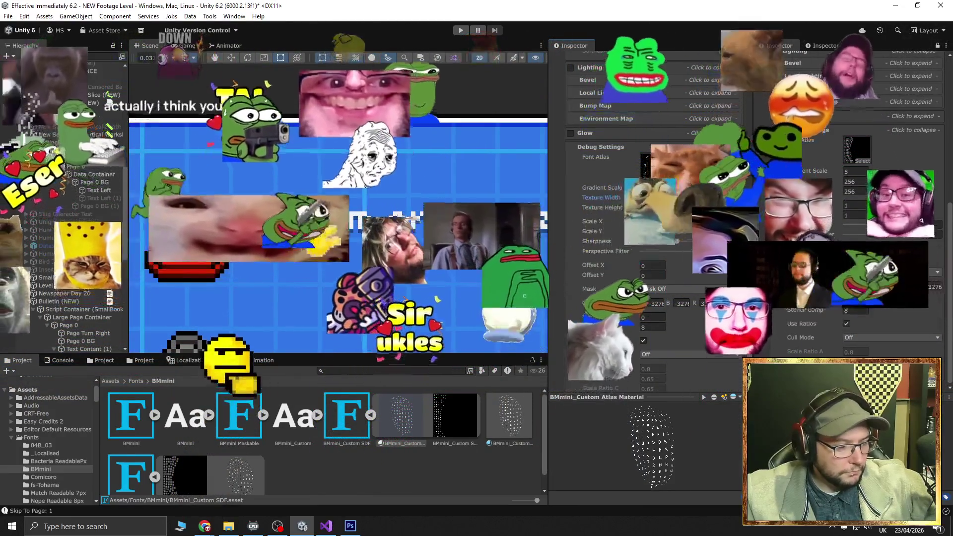
scroll(572, 237, up, 8)
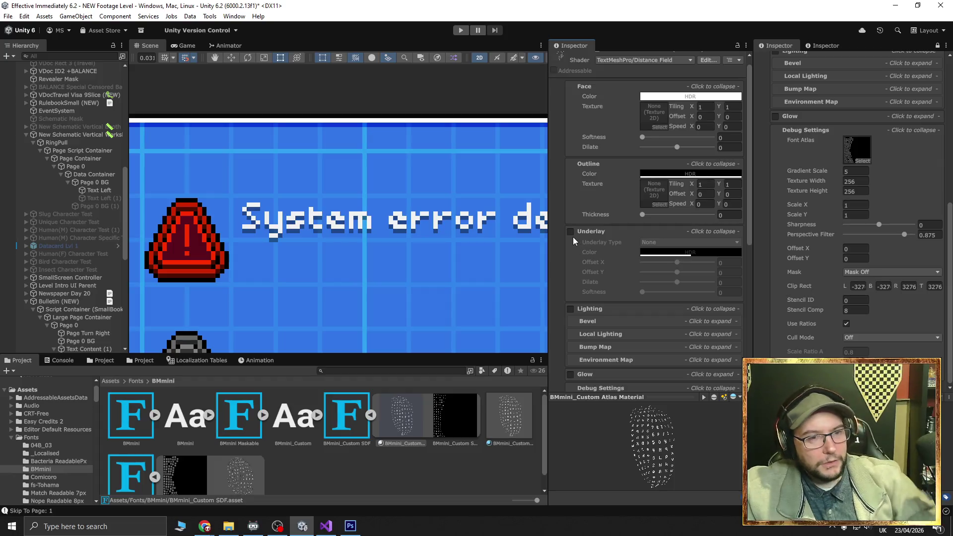
scroll(803, 254, up, 10)
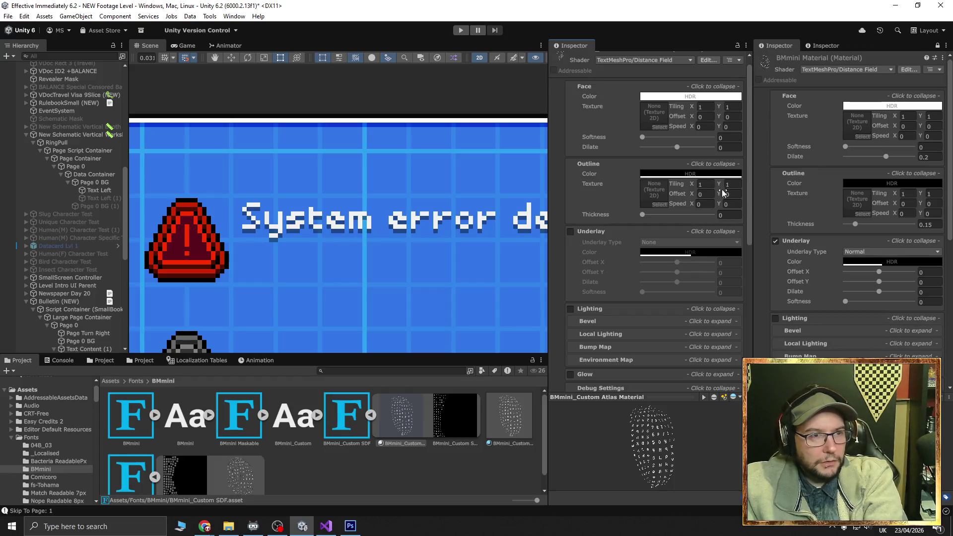
Copy BMmini Material's properties and paste them into the BMmini_Custom atlas material
click(946, 50)
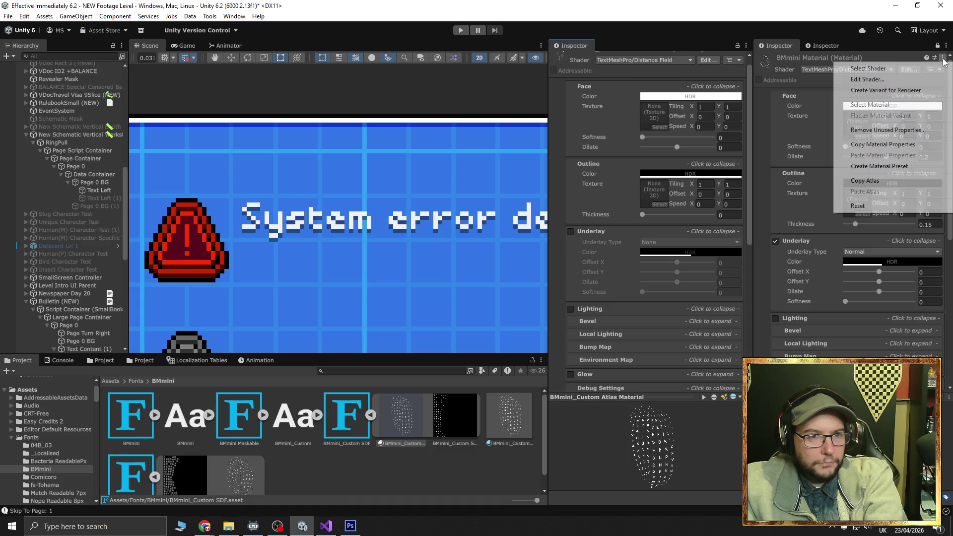
click(863, 145)
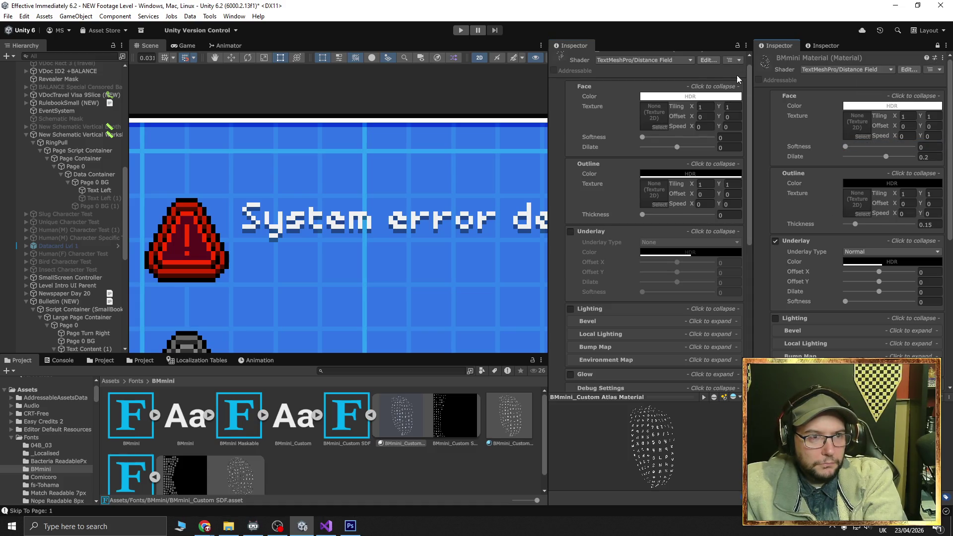
scroll(736, 75, up, 1)
click(743, 59)
click(761, 148)
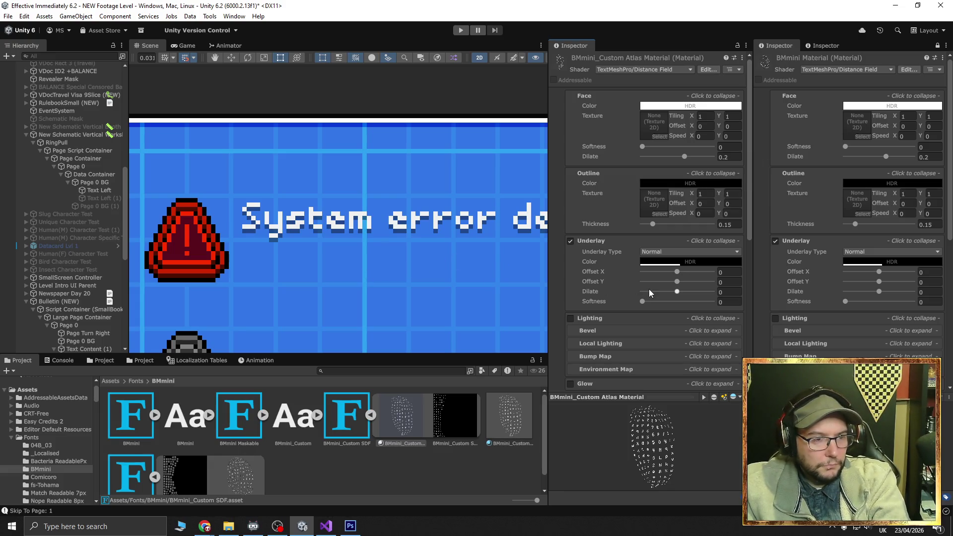
Nudge the Underlay Offset X left, set it back to 0, and select BMmini_Custom_Glow
scroll(646, 272, down, 3)
scroll(648, 278, up, 3)
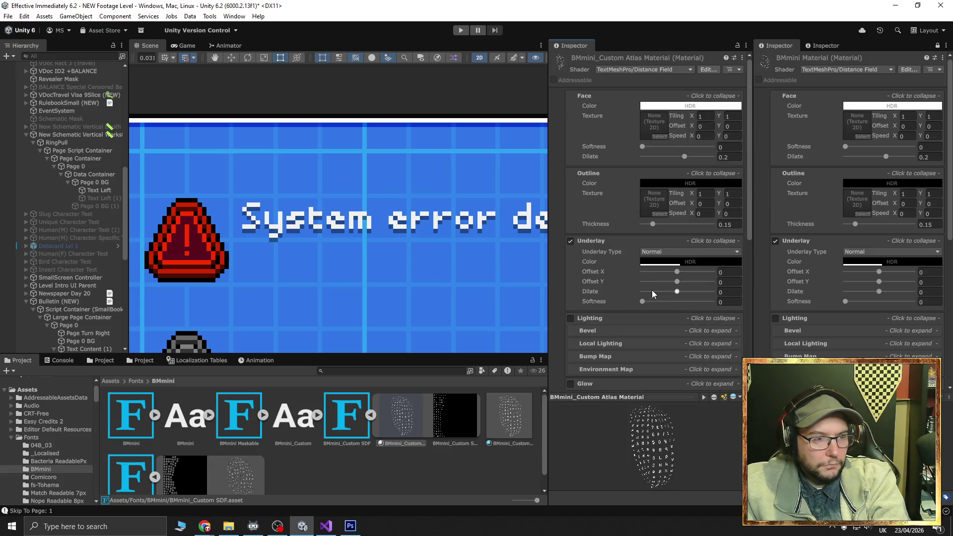
drag(677, 275, 654, 273)
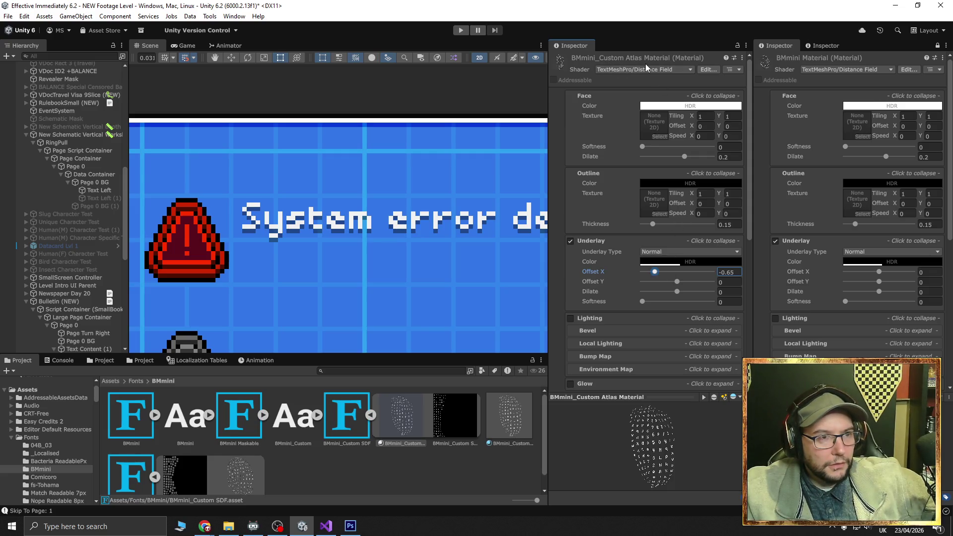
text(0)
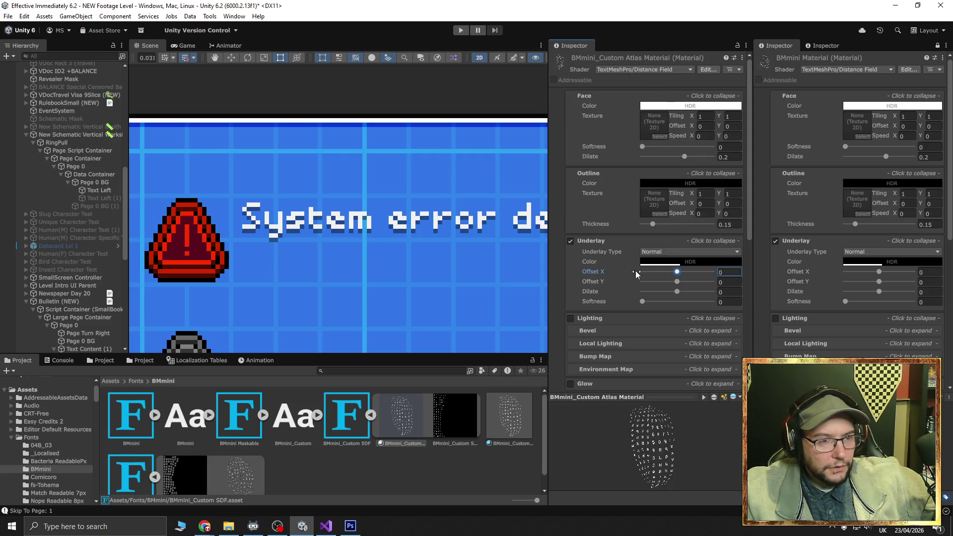
scroll(635, 270, down, 1)
scroll(623, 277, down, 2)
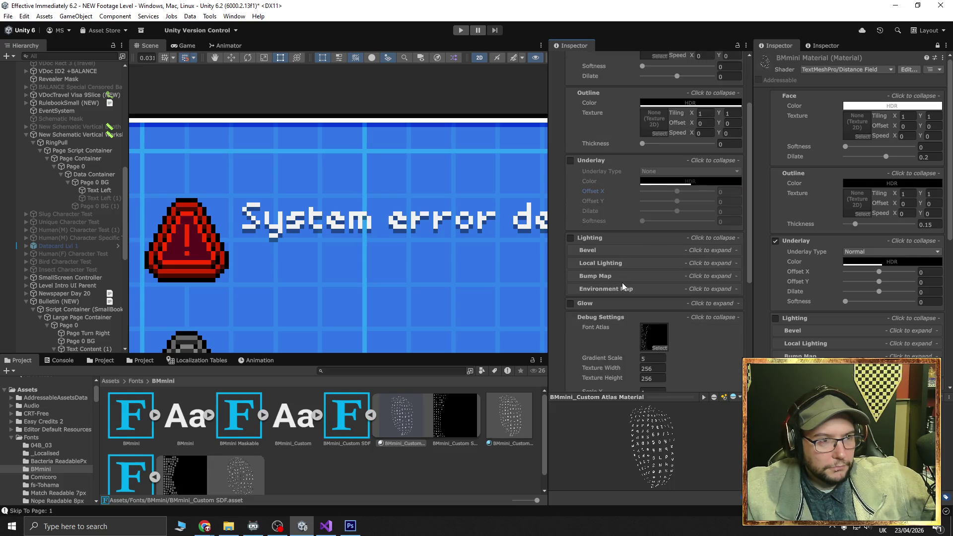
scroll(621, 282, down, 2)
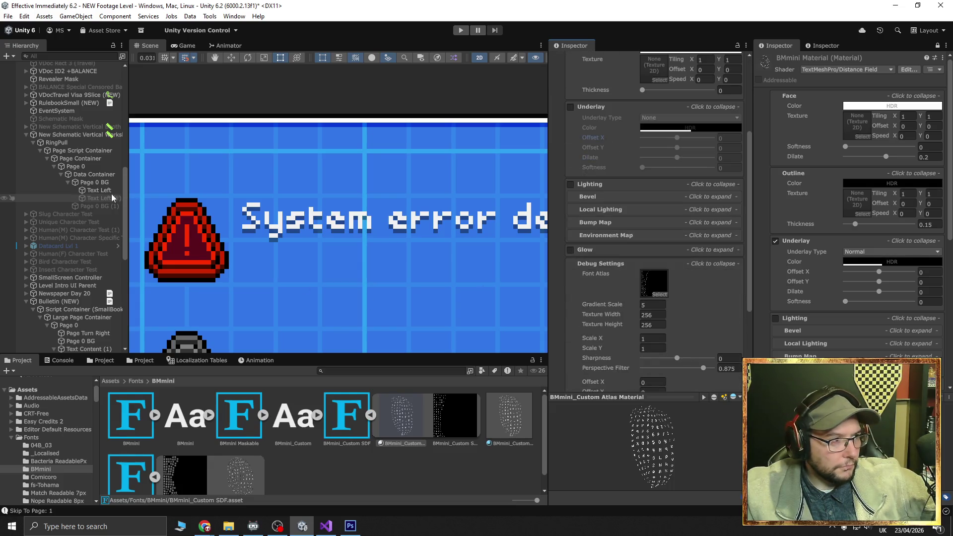
scroll(618, 312, down, 5)
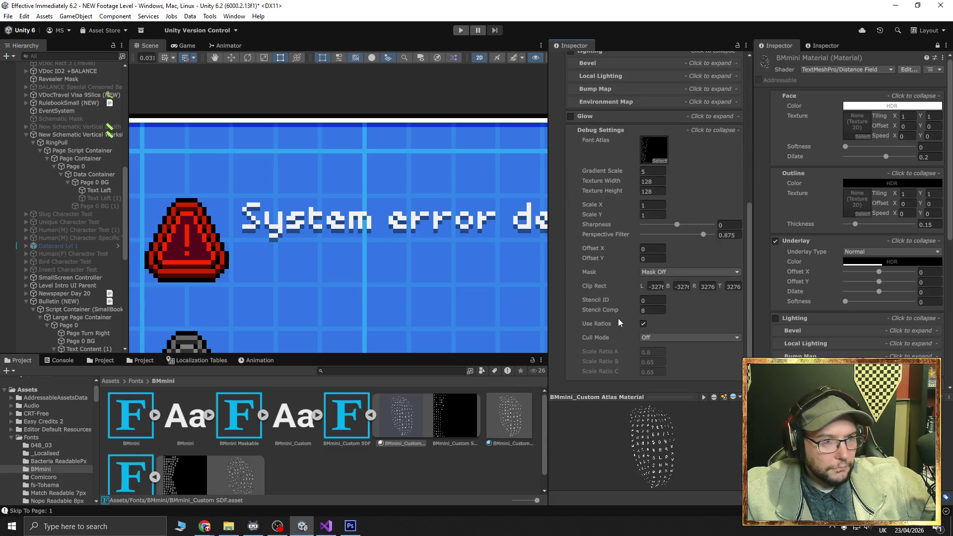
click(508, 419)
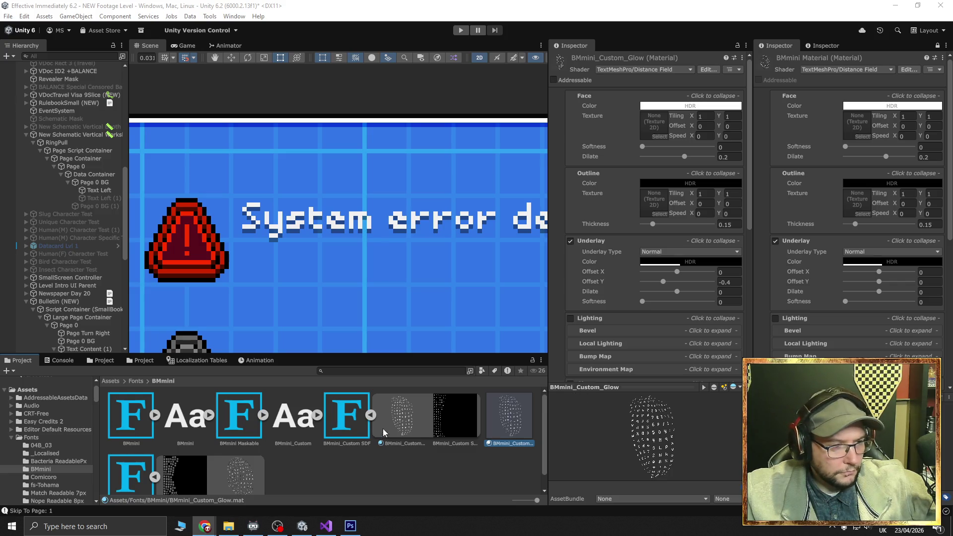
Open the BMmini_Custom atlas material, then select the Text Left object
click(411, 424)
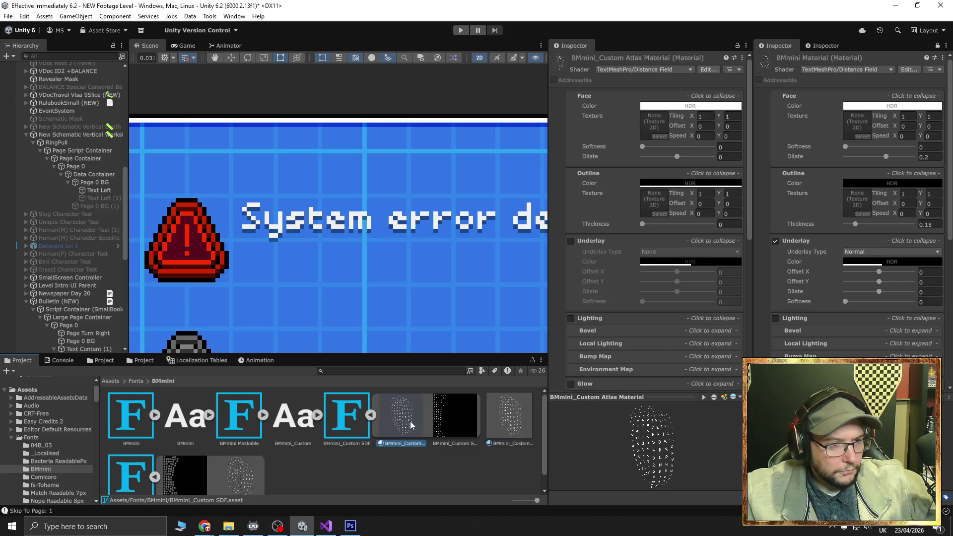
click(100, 189)
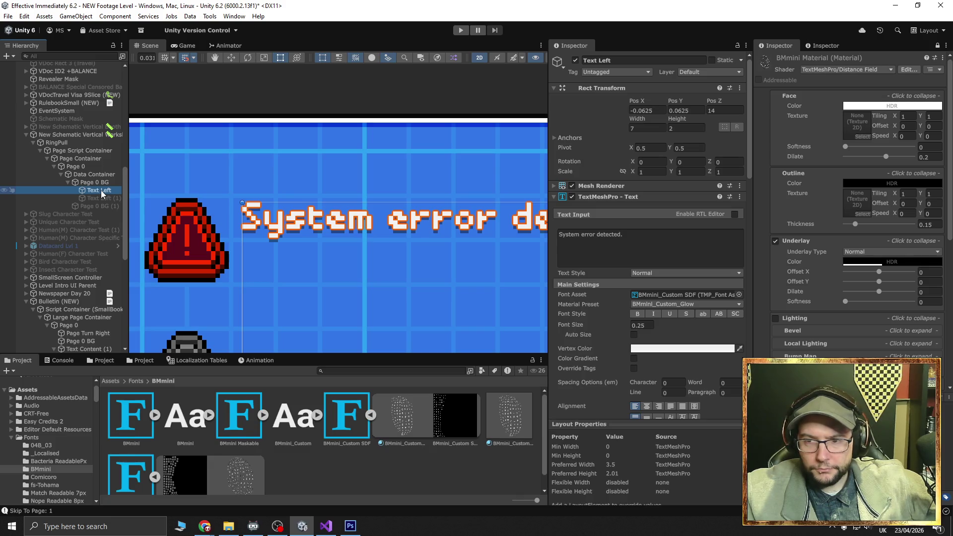
Review BMmini_Custom SDF's settings, glance at the Source Font File picker, then reselect Text Left
click(353, 425)
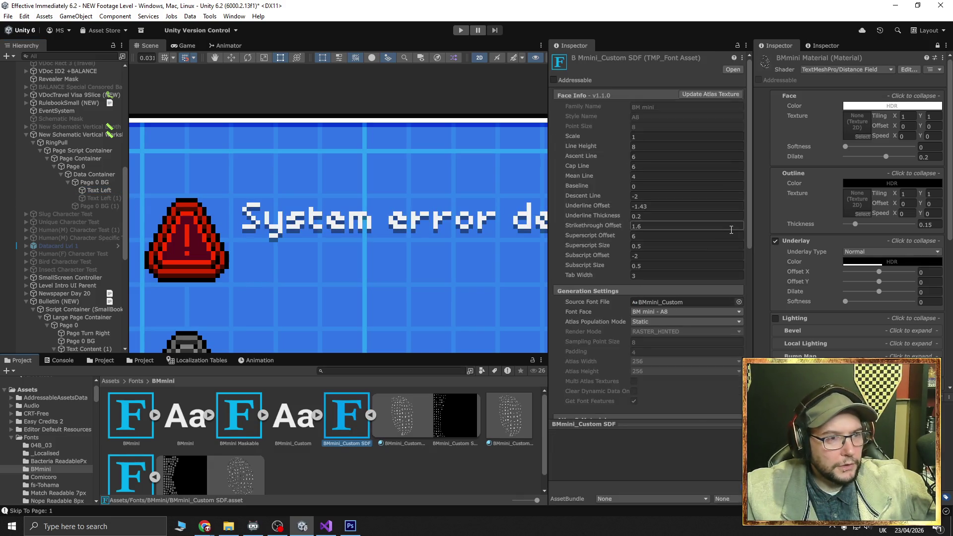
drag(748, 147, 750, 205)
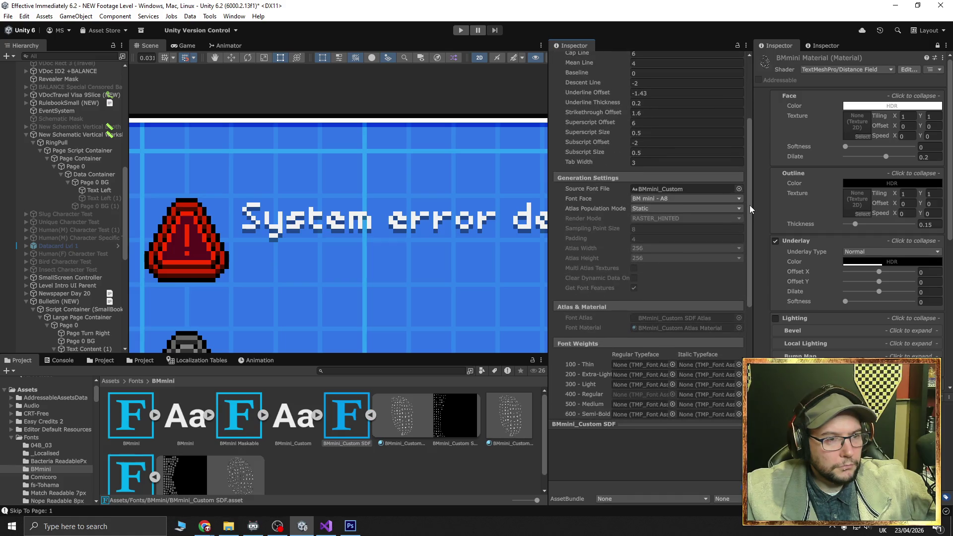
click(739, 188)
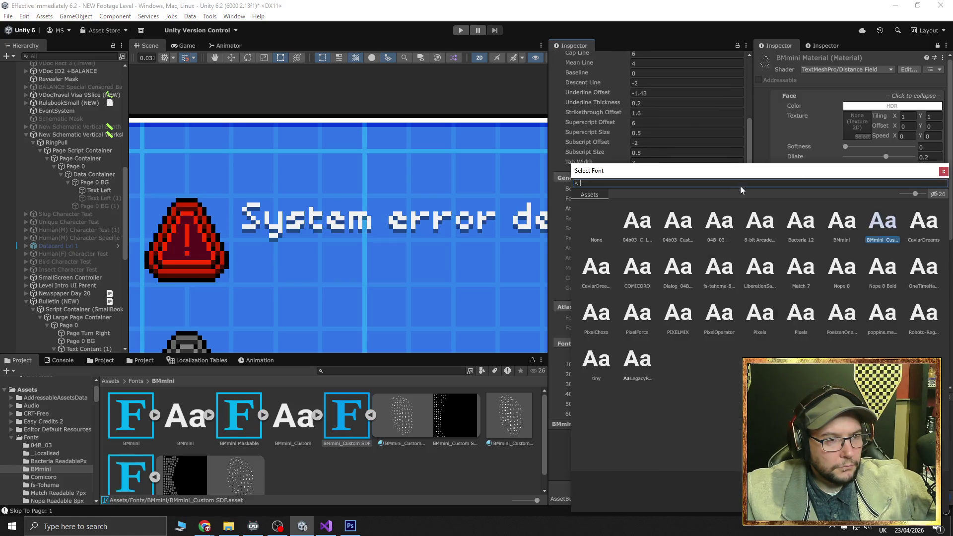
click(944, 172)
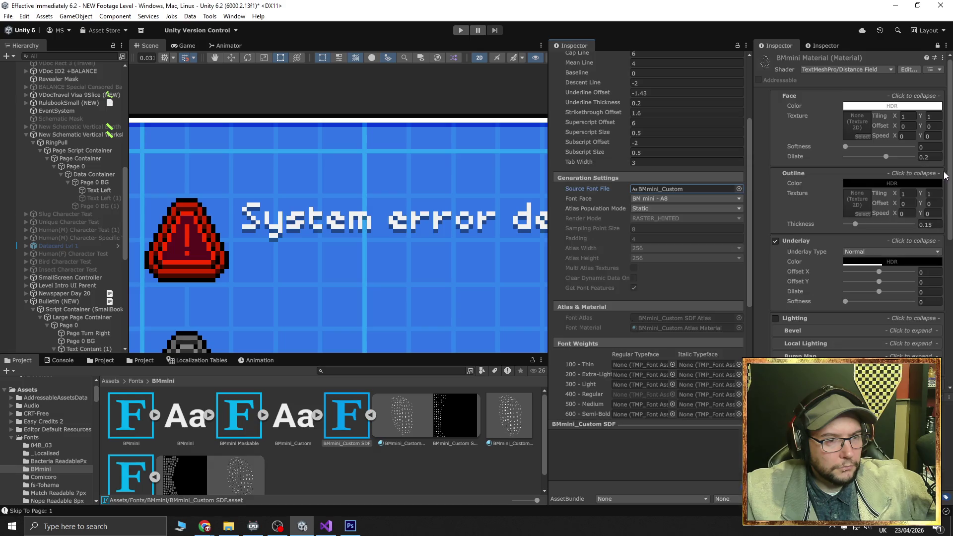
drag(750, 209, 750, 215)
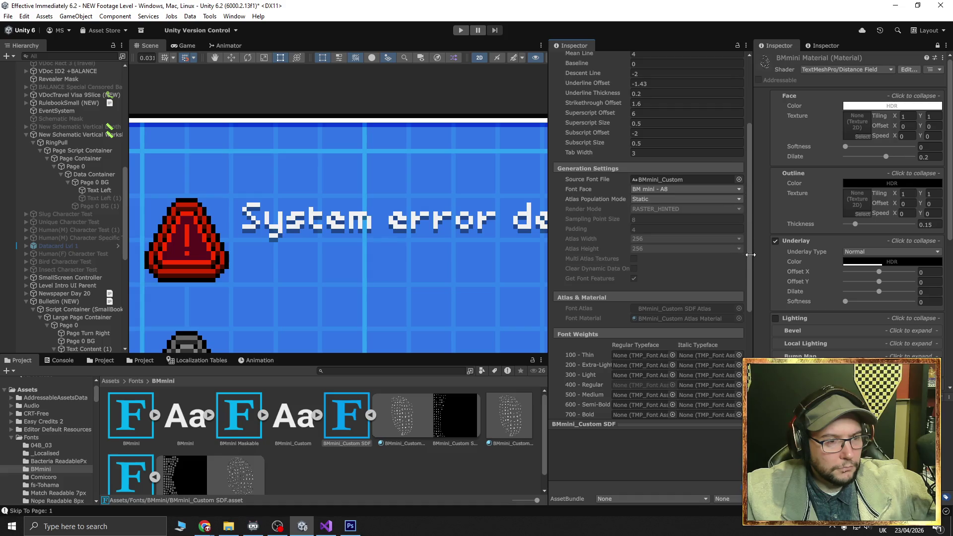
drag(749, 251, 754, 320)
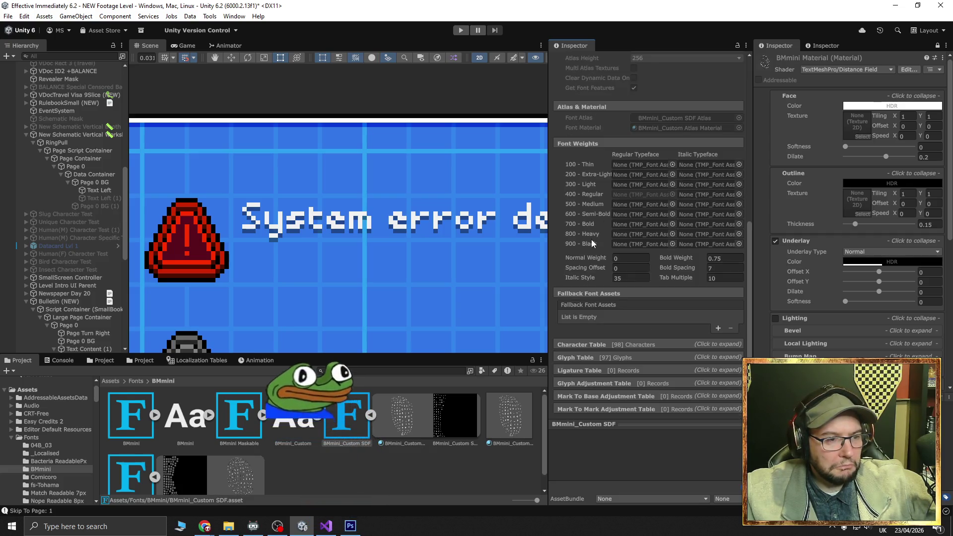
scroll(603, 239, down, 1)
scroll(604, 239, up, 2)
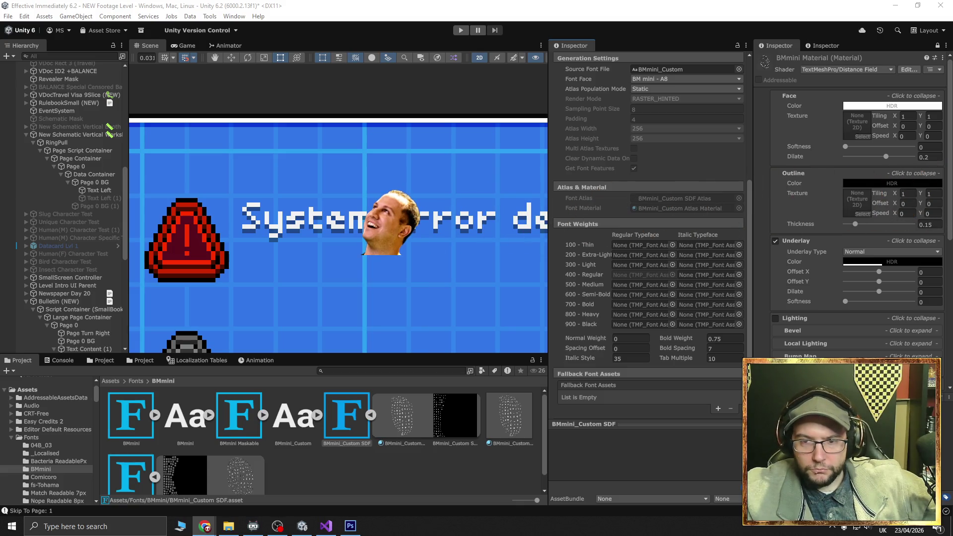
click(97, 192)
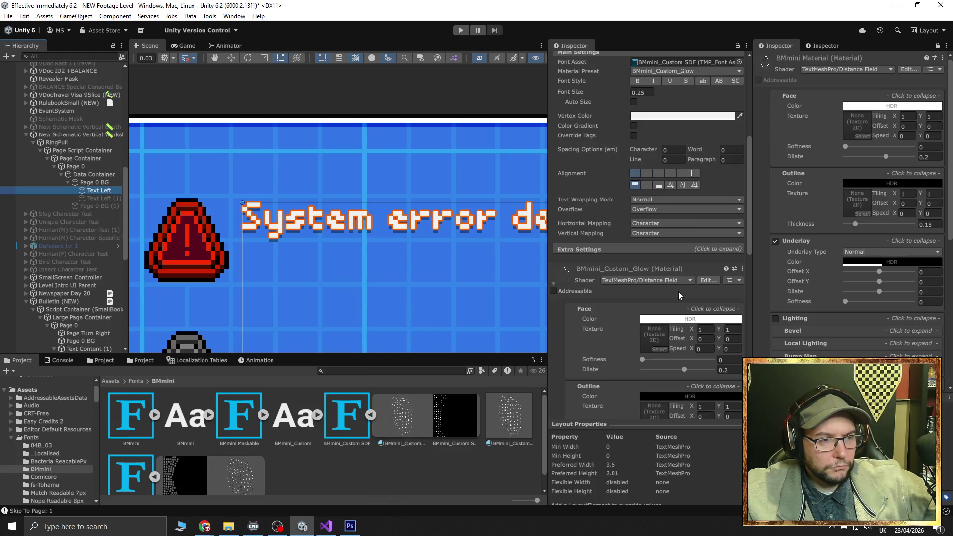
Reopen Text Left's Material Preset list and keep BMmini_Custom_Glow selected
scroll(679, 294, up, 4)
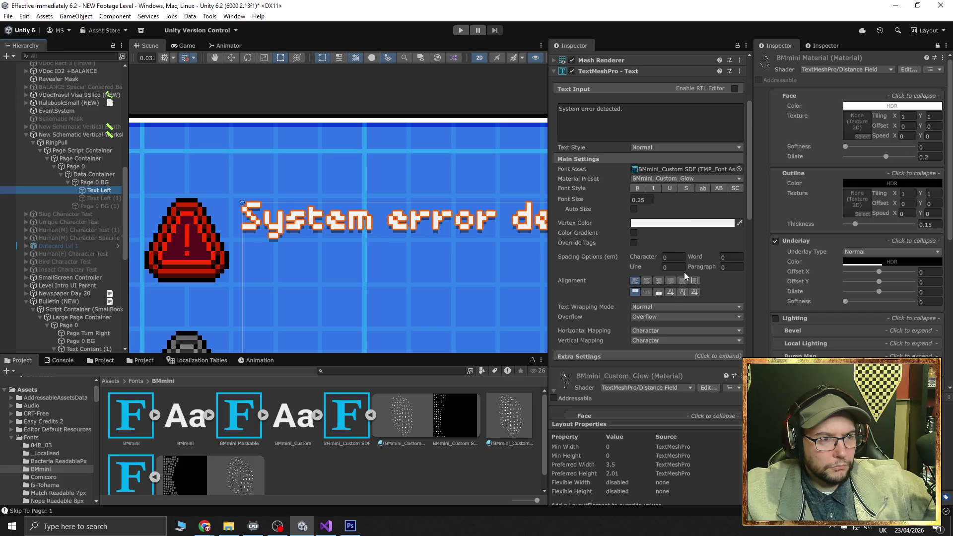
click(683, 180)
click(687, 180)
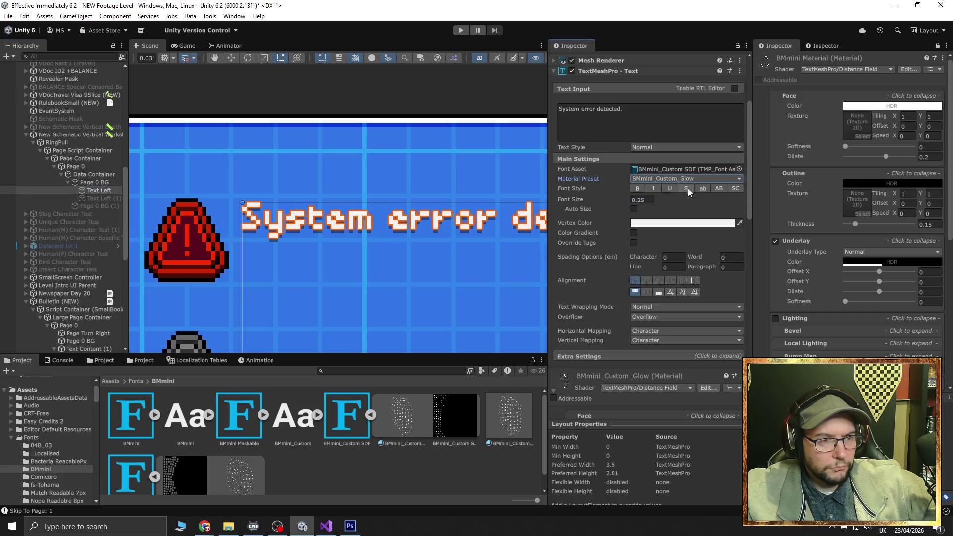
click(689, 181)
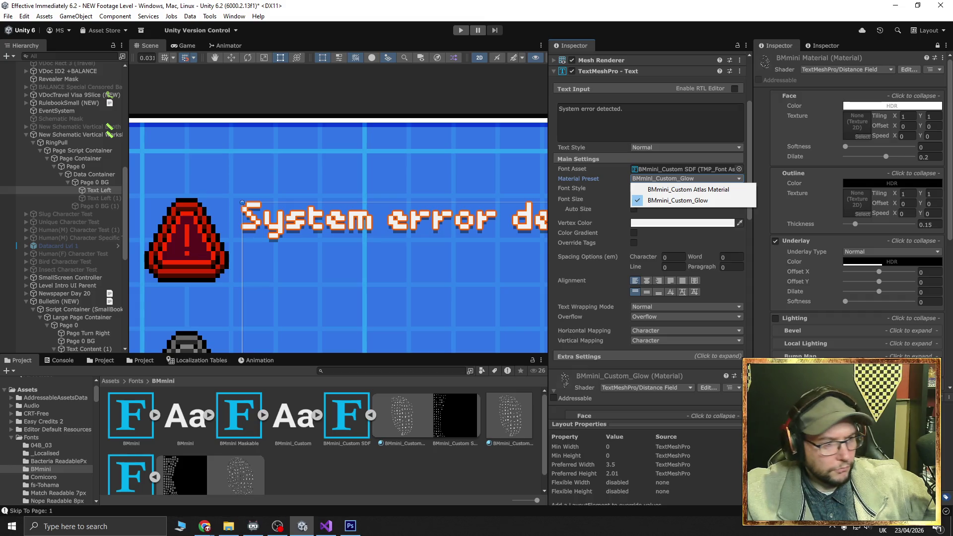
Expand Extra Settings, review the Inspector, and scroll back to the top
mouse_move(511, 422)
mouse_down()
mouse_move(320, 284)
mouse_move(281, 224)
mouse_move(633, 209)
mouse_move(669, 190)
mouse_move(672, 174)
mouse_move(674, 346)
mouse_move(641, 359)
mouse_up()
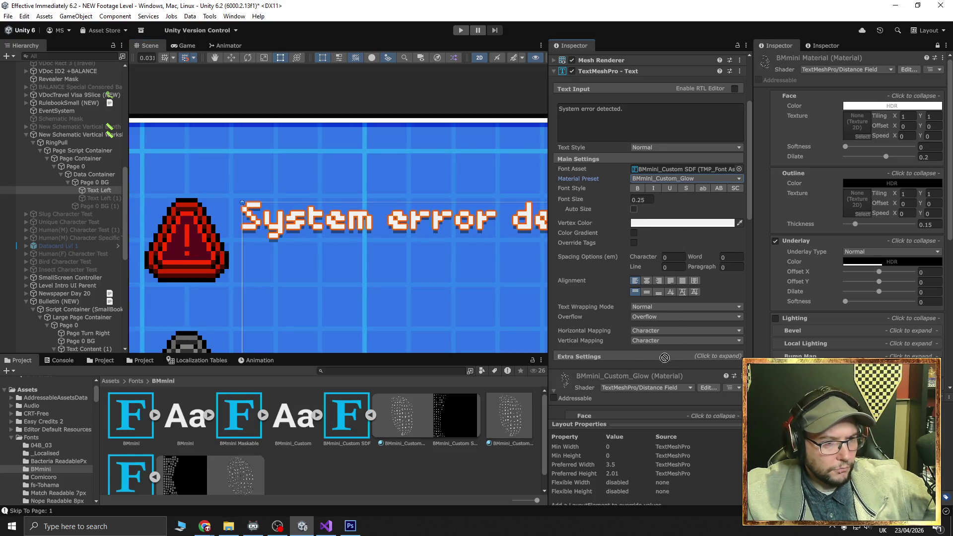
click(642, 357)
scroll(653, 320, down, 5)
scroll(585, 307, down, 3)
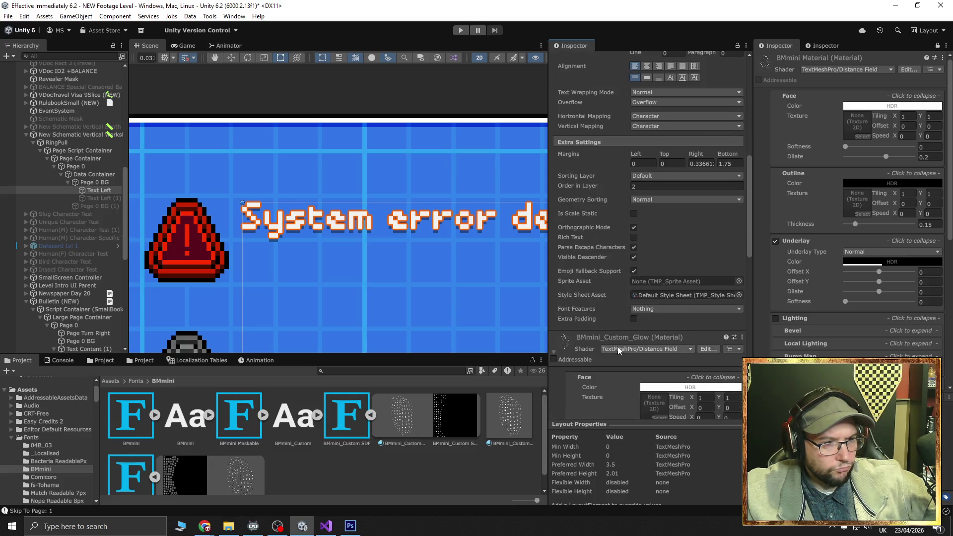
scroll(586, 349, down, 3)
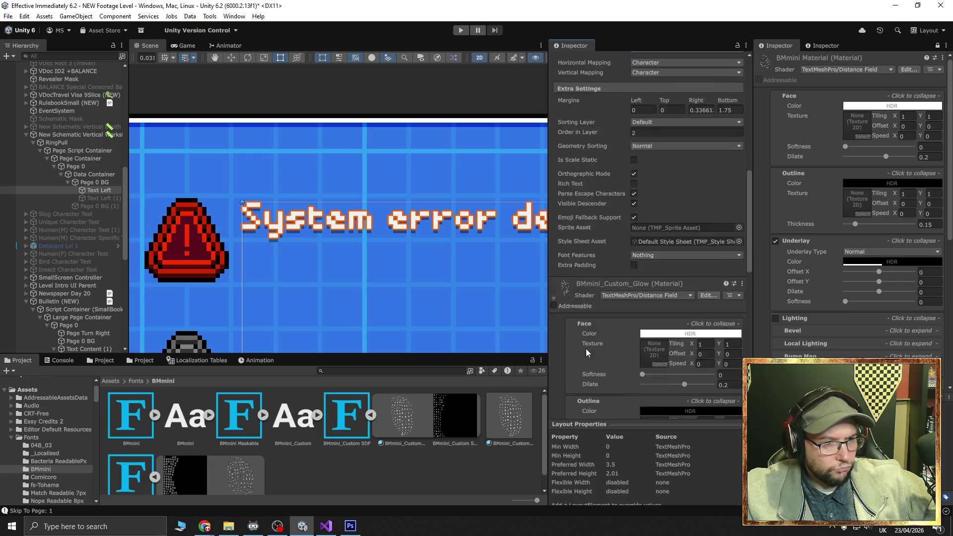
mouse_move(503, 414)
mouse_down()
mouse_move(628, 251)
mouse_move(618, 295)
mouse_up()
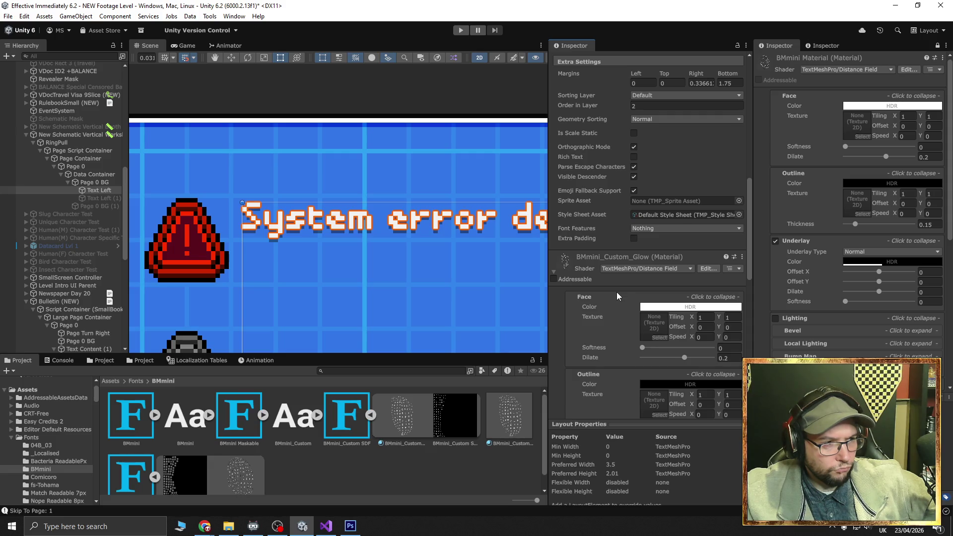
scroll(267, 469, down, 1)
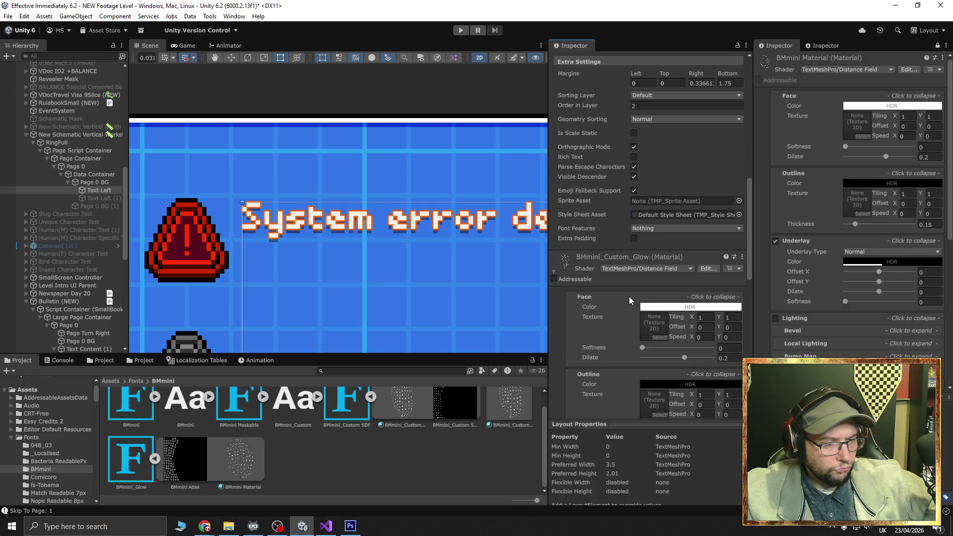
scroll(629, 296, up, 15)
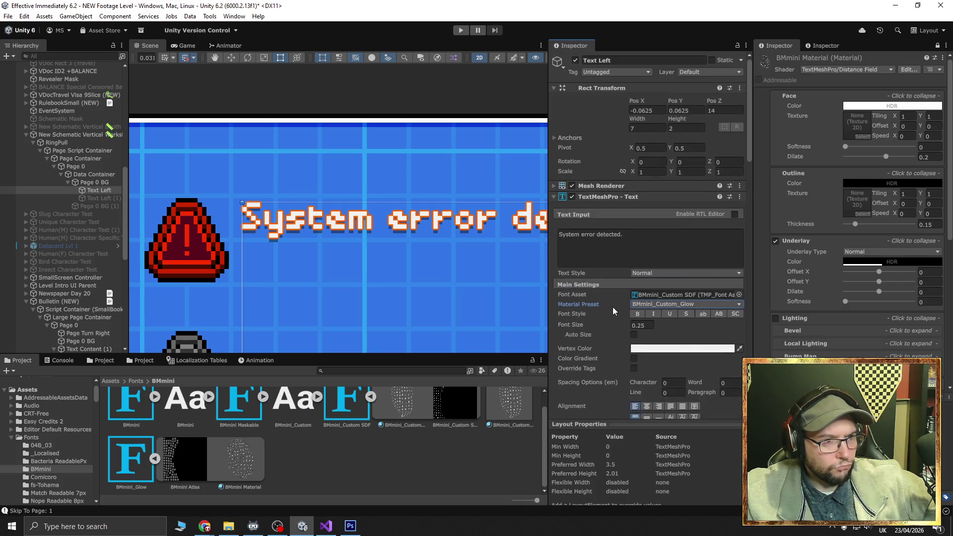
Try BMmini Material on the Mesh Renderer's material slot, then undo the swap
click(553, 187)
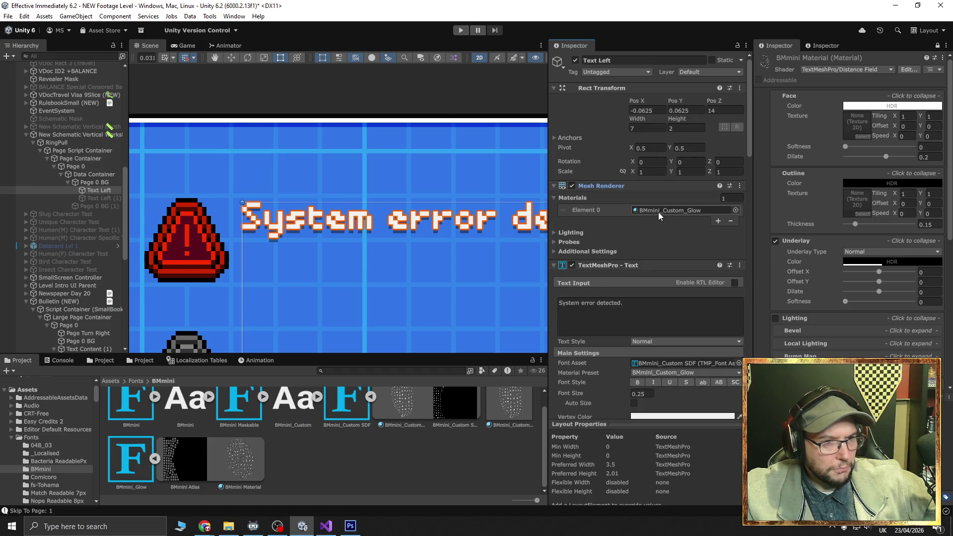
mouse_move(661, 210)
mouse_down()
mouse_move(671, 209)
mouse_move(660, 233)
mouse_move(674, 211)
mouse_up()
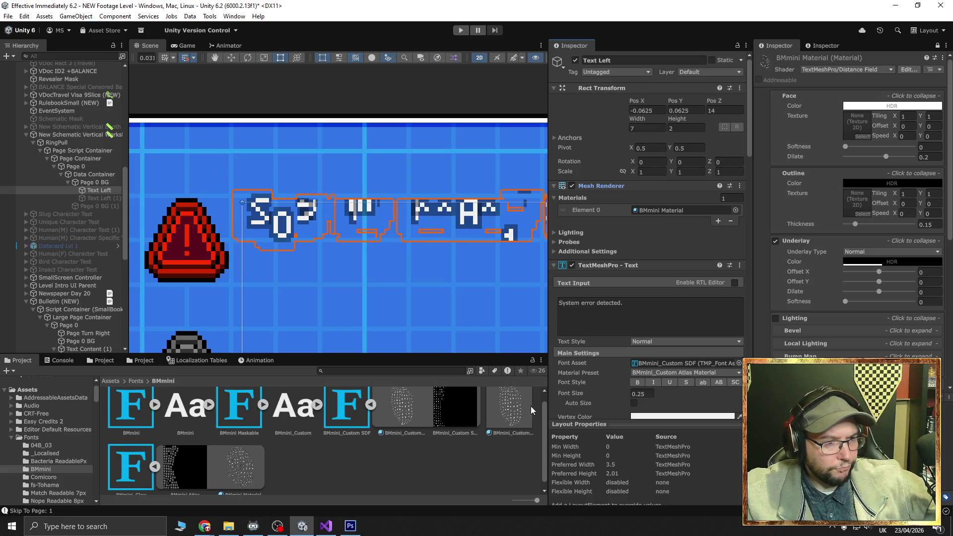
key(ctrl+z)
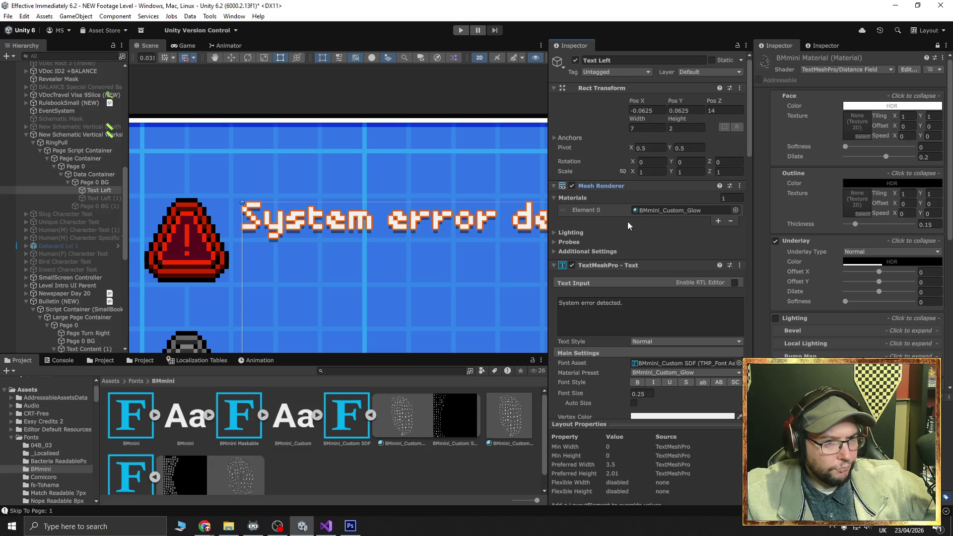
Remove and re-add the renderer's material slot, then put BMmini_Custom_Glow in Element 0
click(730, 220)
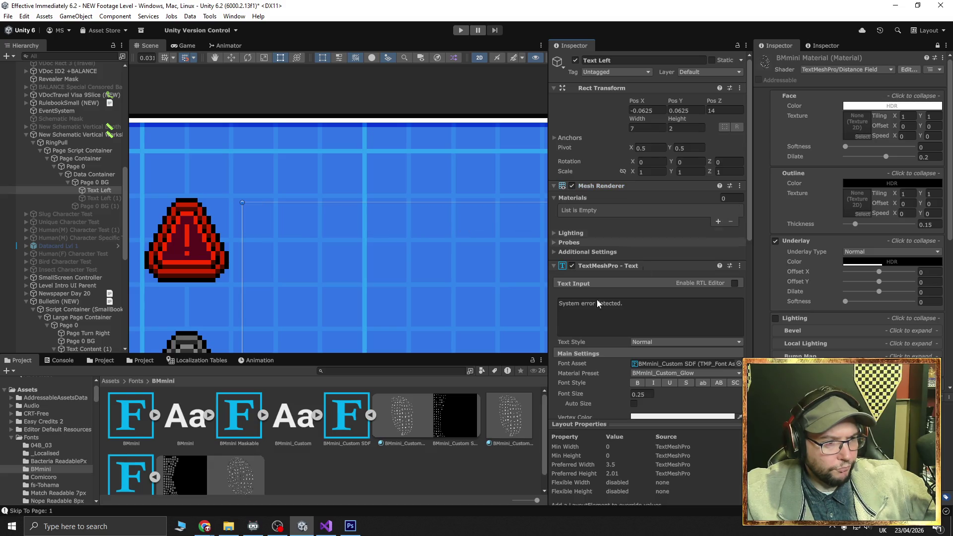
mouse_move(511, 415)
mouse_down()
mouse_move(683, 211)
mouse_move(565, 206)
mouse_up()
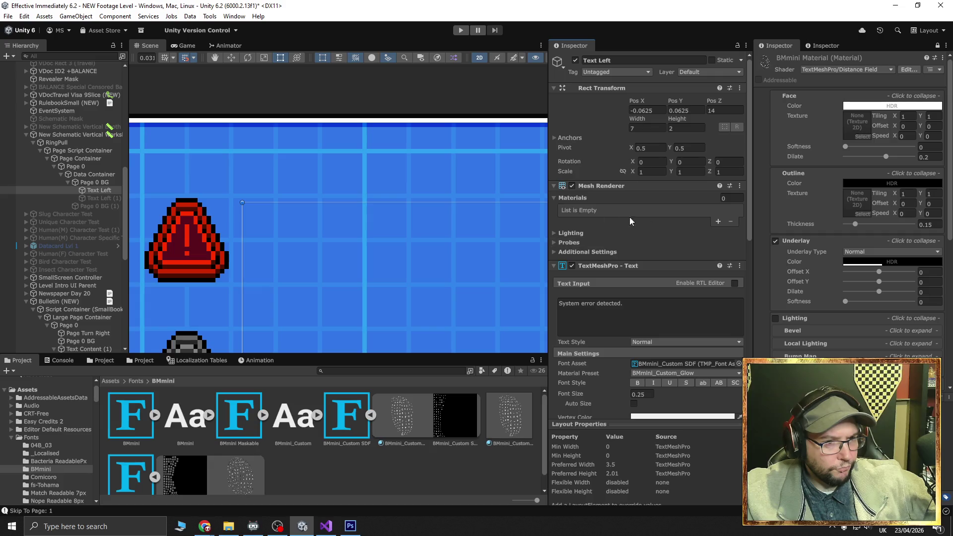
click(718, 222)
drag(509, 415, 678, 210)
drag(420, 439, 666, 213)
drag(509, 416, 669, 209)
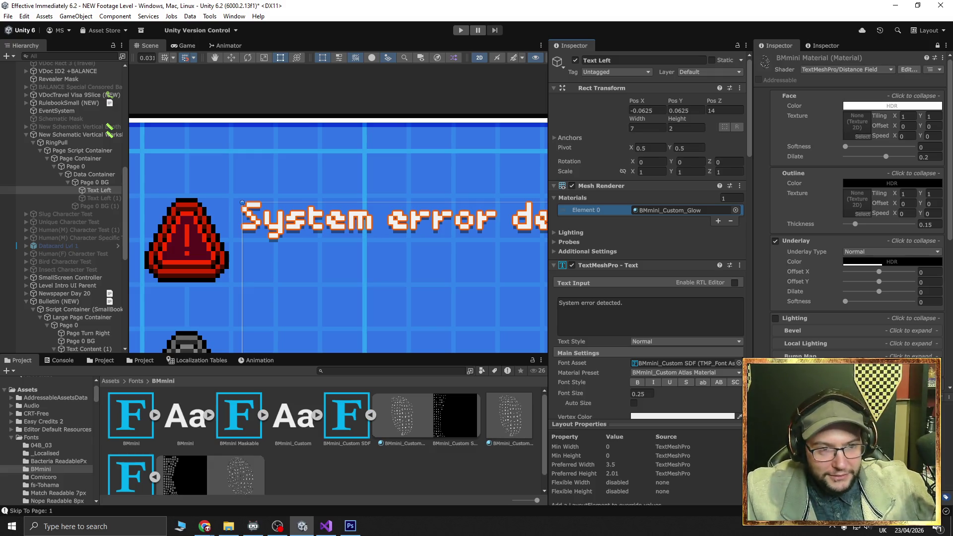
Compare the rendered text against the Photoshop reference image
scroll(876, 355, down, 3)
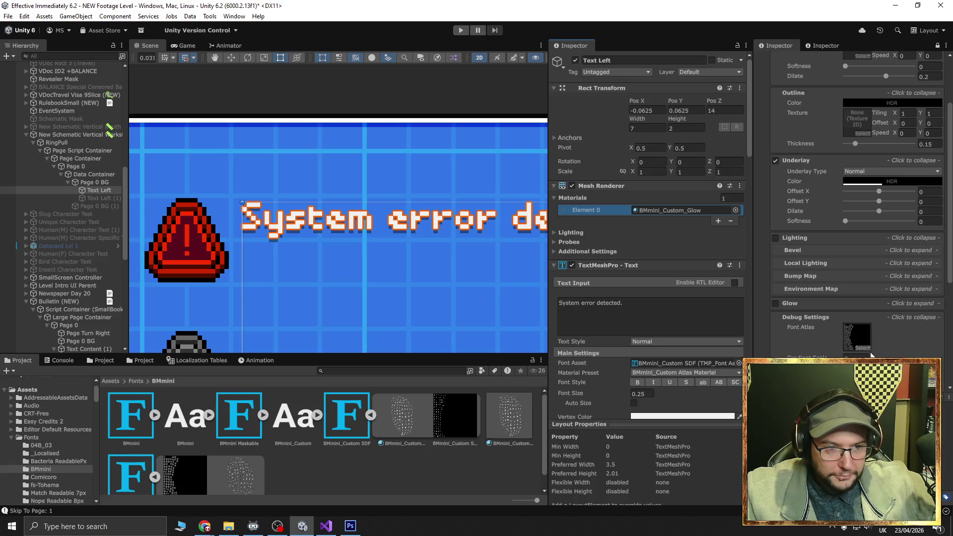
scroll(878, 355, down, 2)
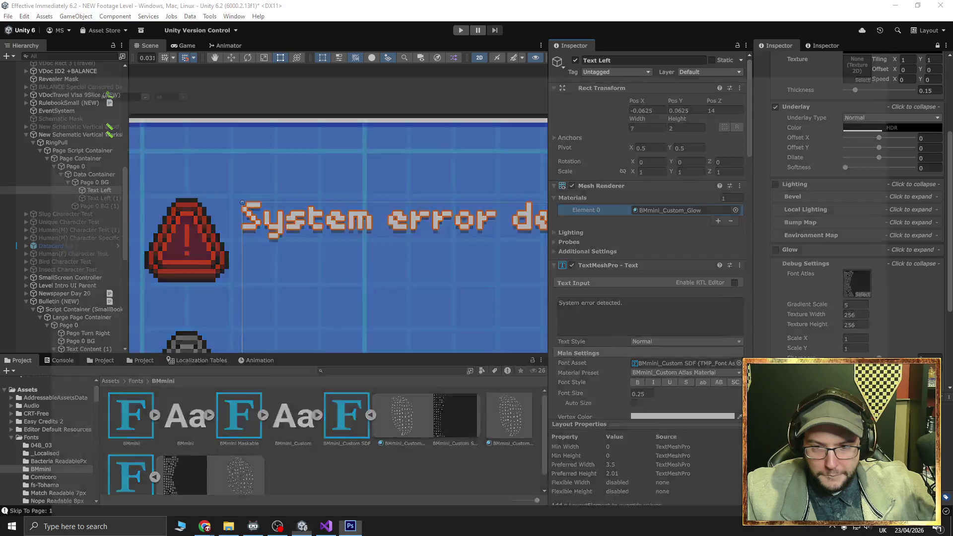
key(alt+Tab)
key(alt+Tab)
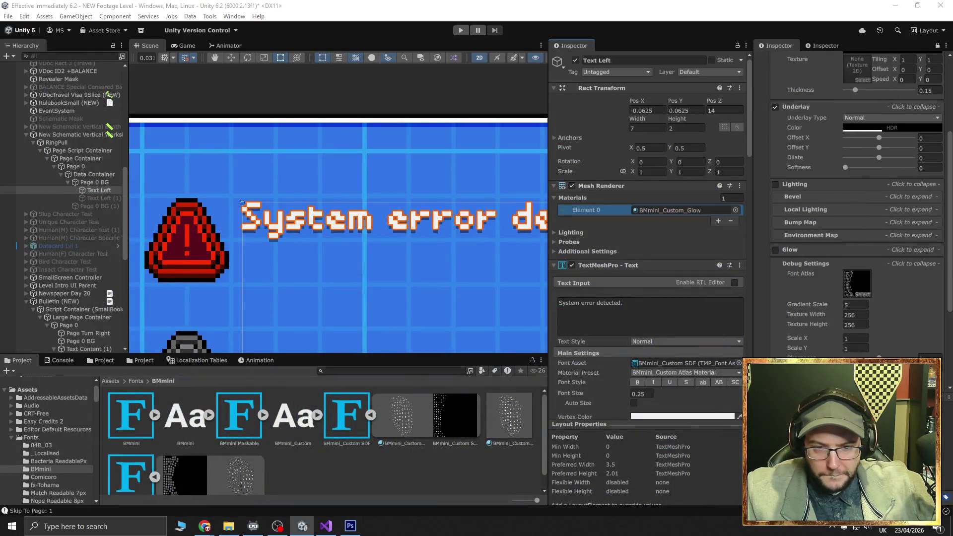
key(alt+Tab)
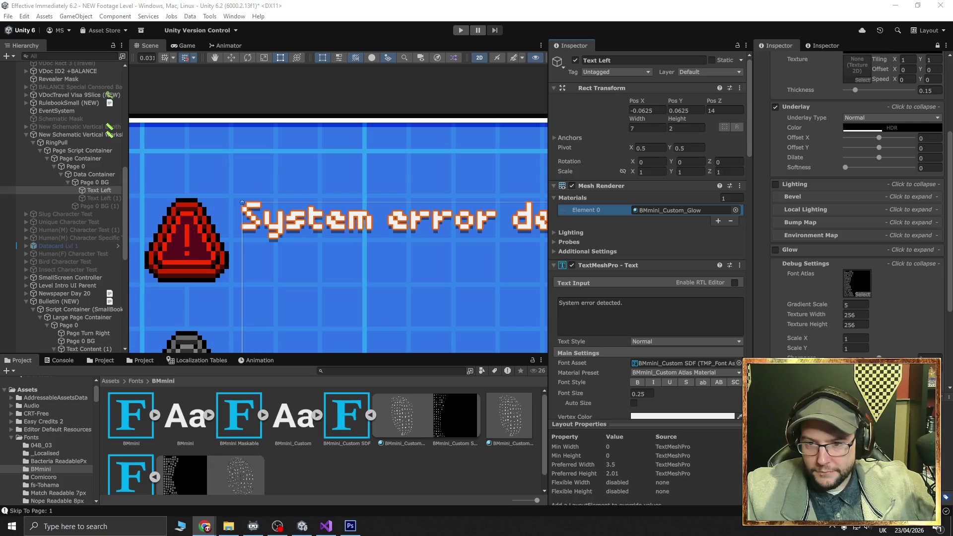
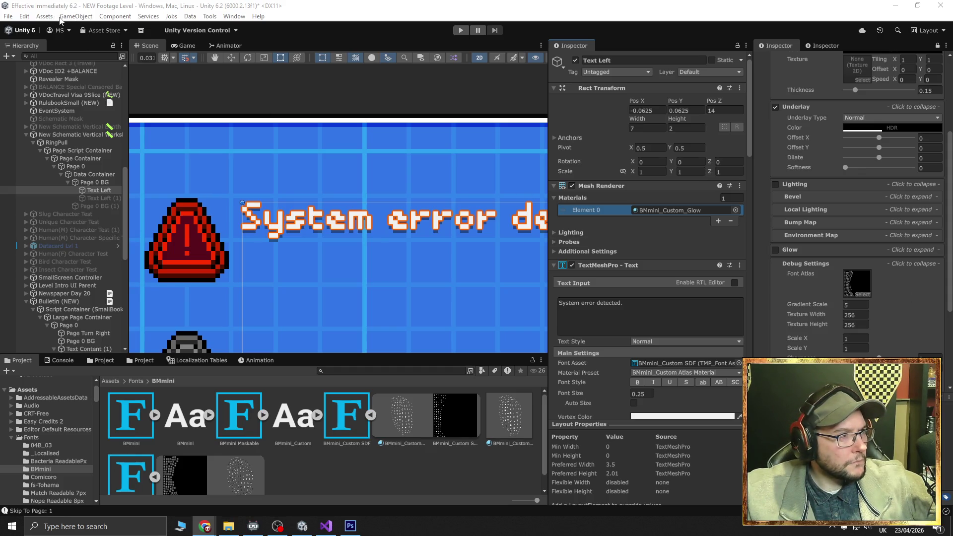
Browse the asset-creation menu options, then dismiss the menus
click(45, 17)
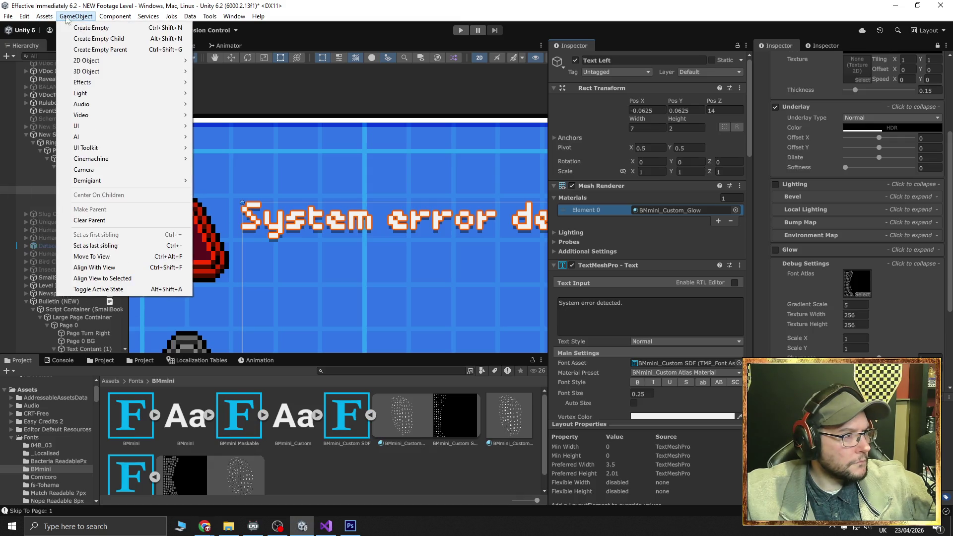
mouse_move(59, 28)
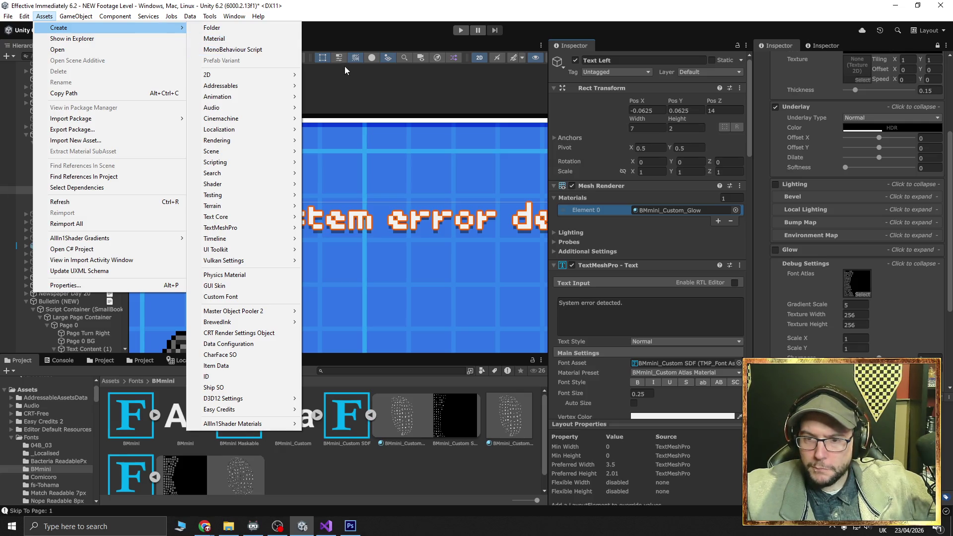
key(alt+Tab)
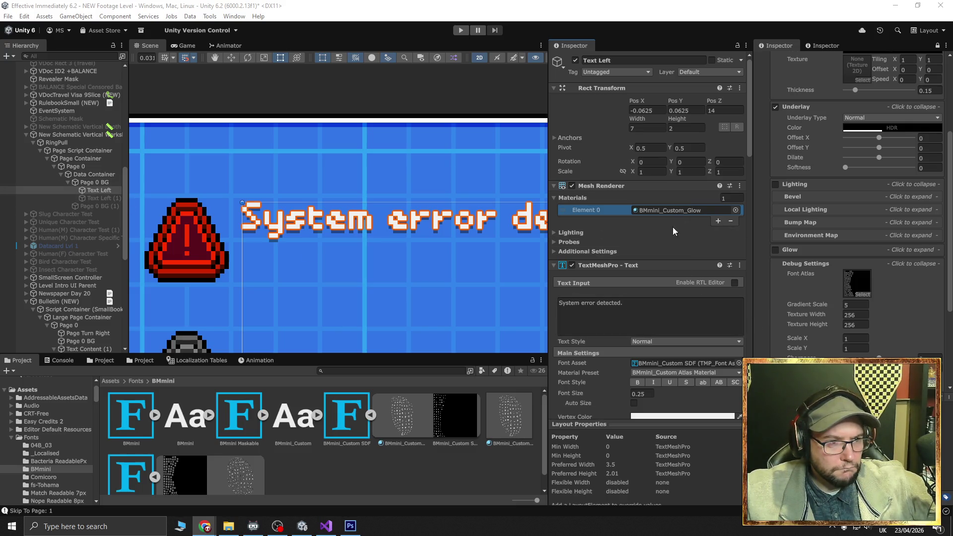
Expand and collapse the renderer's additional, probe and lighting settings
click(554, 252)
click(553, 252)
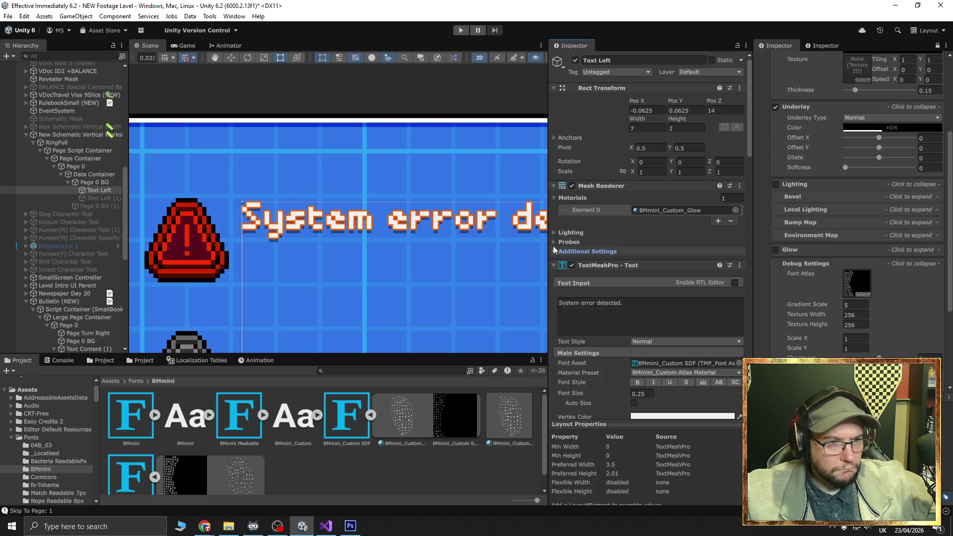
click(553, 243)
click(553, 243)
click(554, 233)
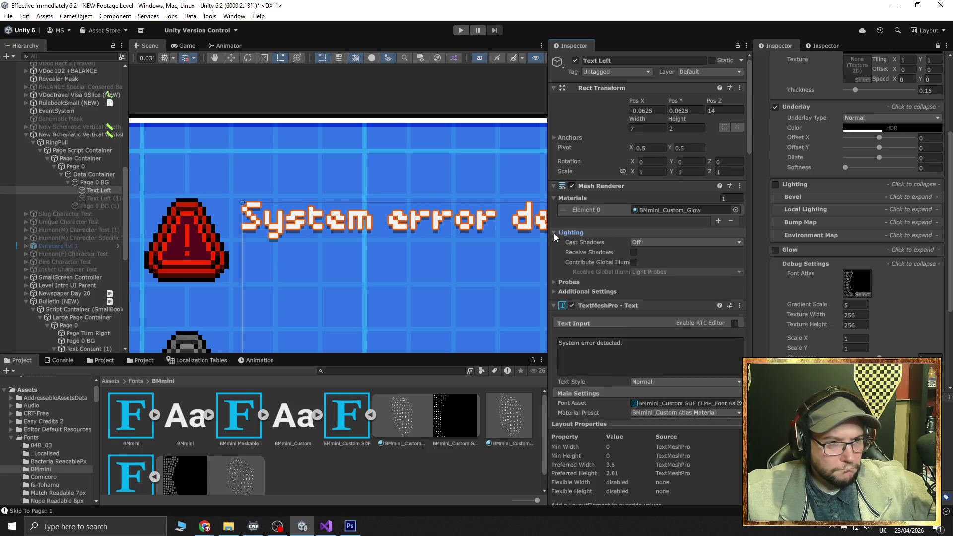
click(554, 233)
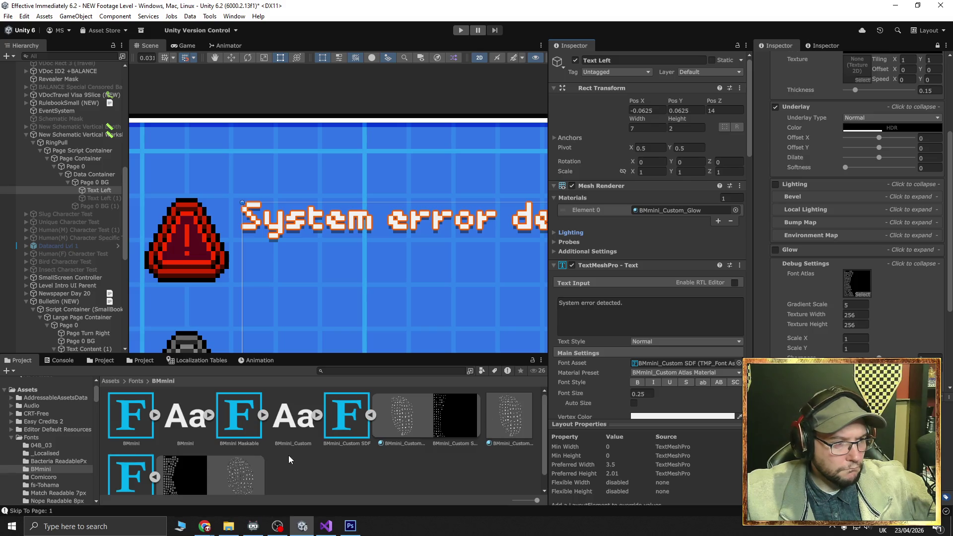
Try BMmini_Custom Atlas Material on the text, then put BMmini_Custom_Glow back
mouse_move(241, 480)
mouse_down()
mouse_move(571, 238)
mouse_move(683, 215)
mouse_move(480, 422)
mouse_move(246, 475)
mouse_up()
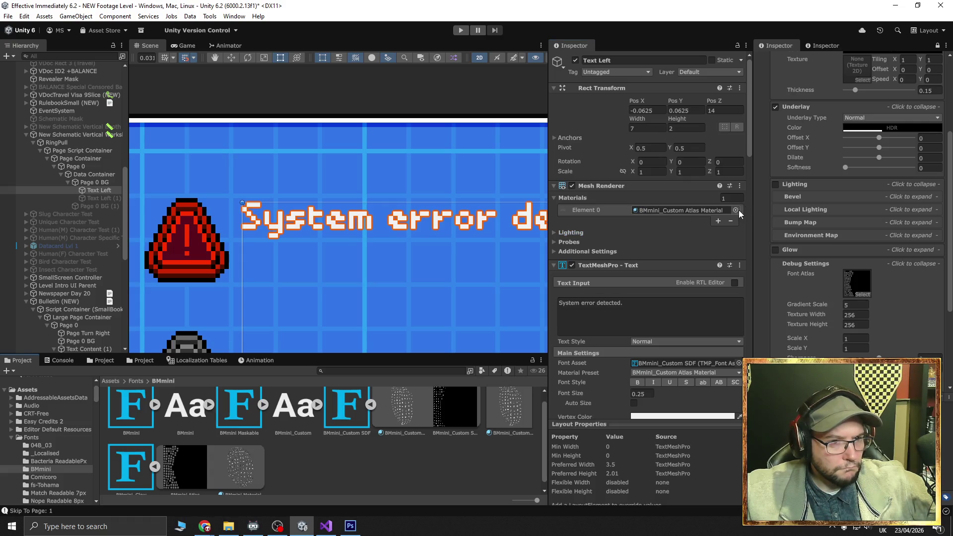
click(736, 211)
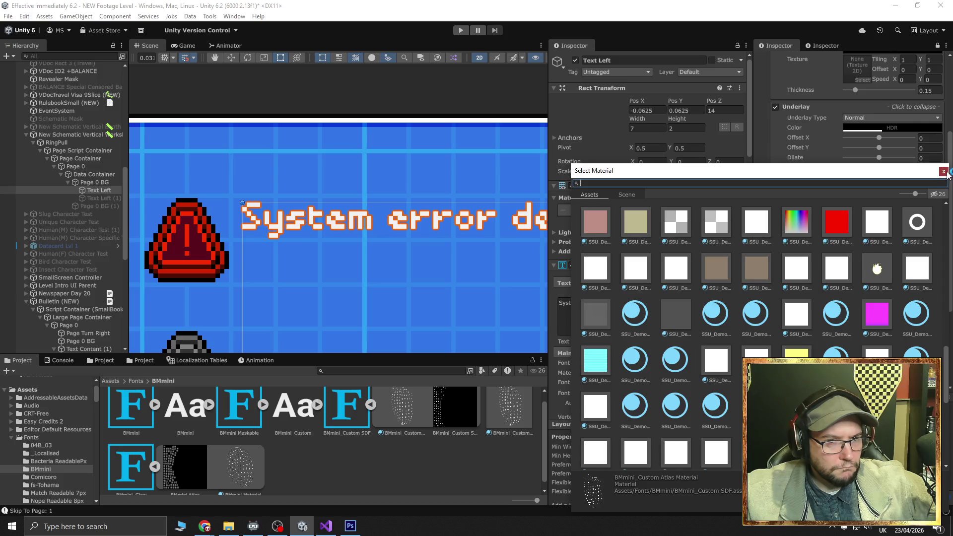
key(Escape)
drag(645, 253, 667, 210)
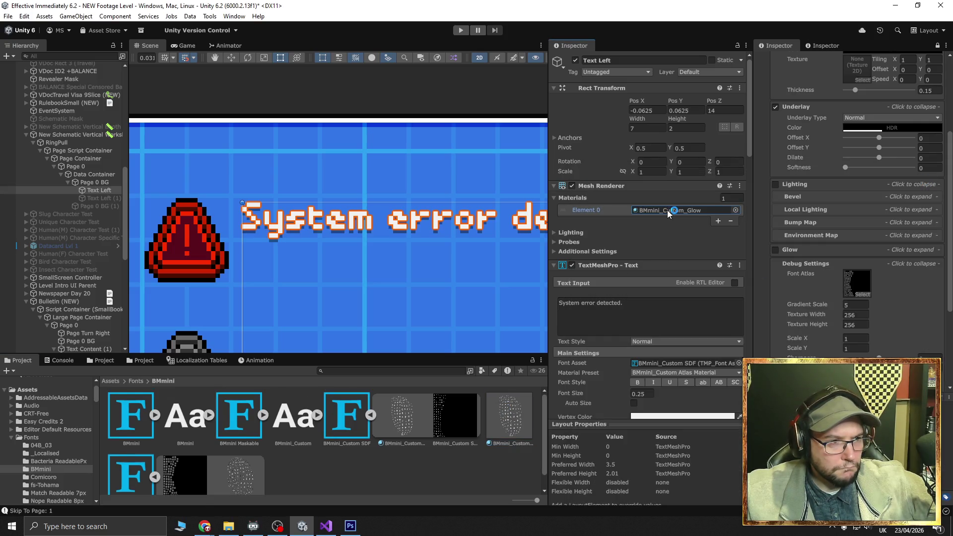
In BMmini_Custom_Glow's settings, test the underlay offsets and undo the changes
click(515, 430)
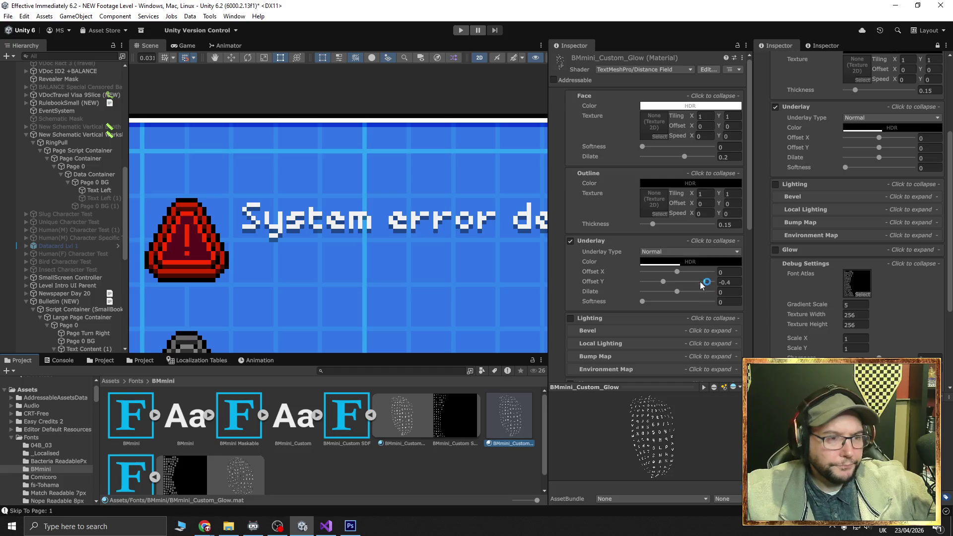
mouse_move(664, 281)
mouse_down()
mouse_move(725, 281)
mouse_move(663, 271)
mouse_move(673, 276)
mouse_up()
key(ctrl+z)
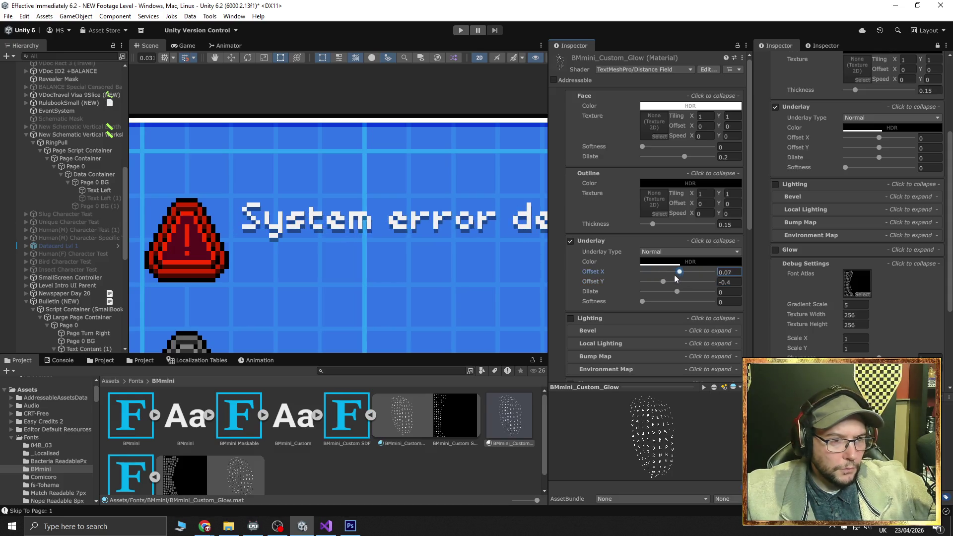
key(ctrl+z)
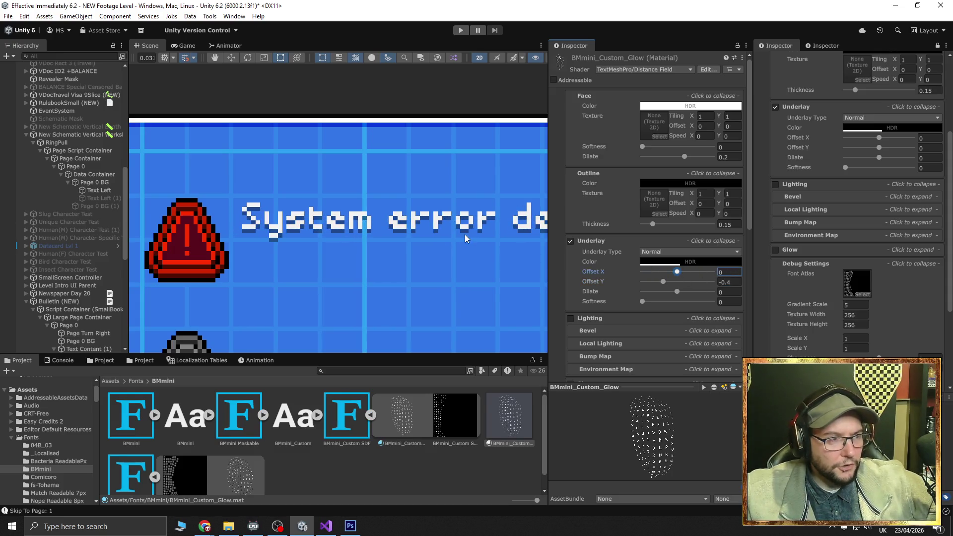
click(663, 282)
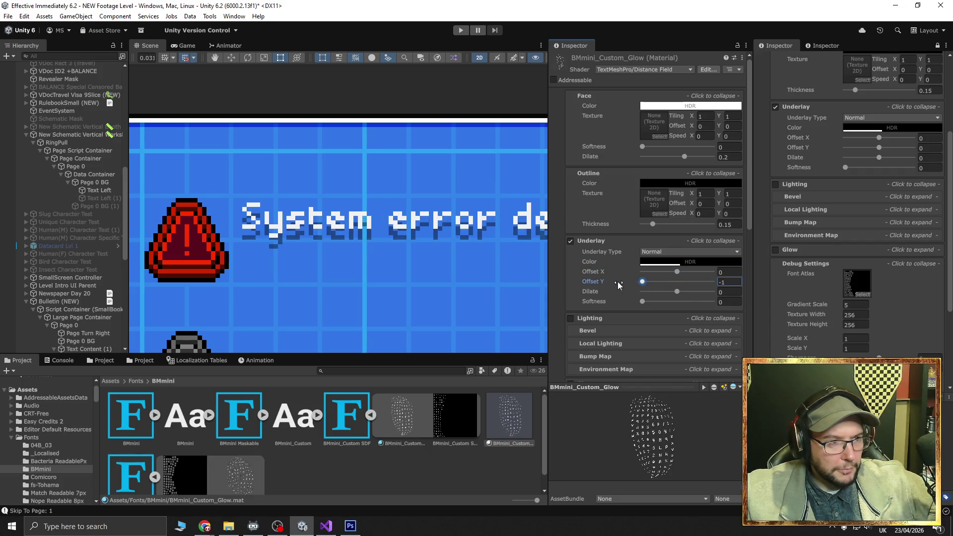
click(642, 302)
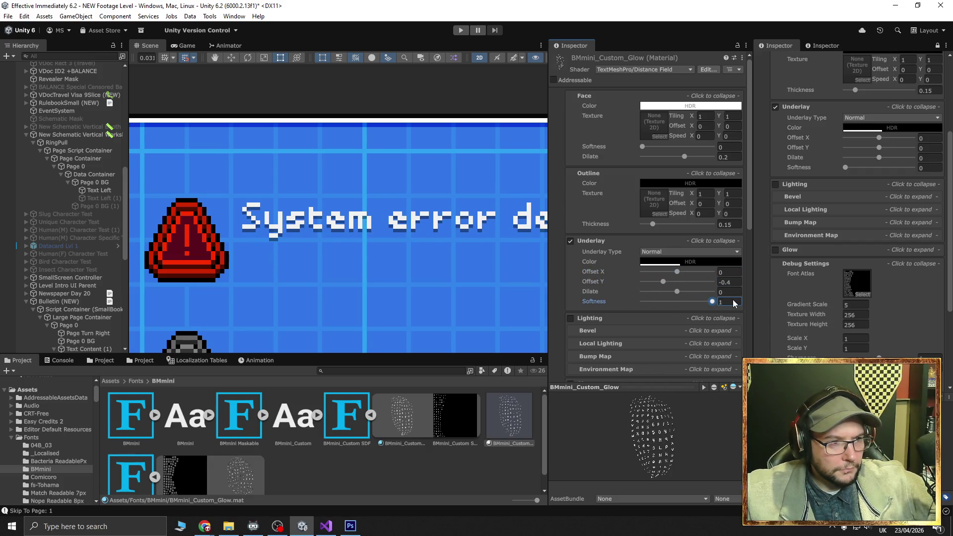
Set Outline Thickness to 0 and push Face Dilate to full on BMmini_Custom_Glow
drag(653, 224, 732, 229)
drag(647, 228, 534, 234)
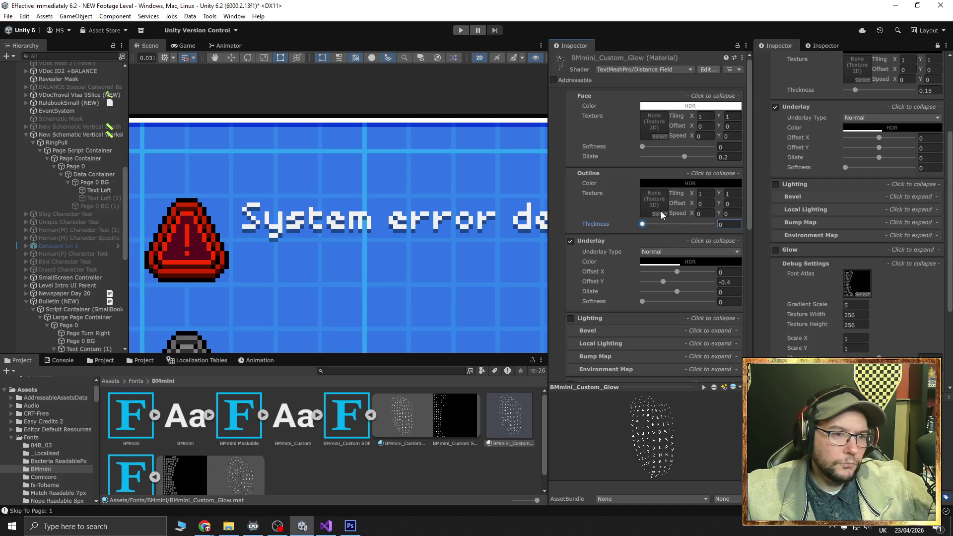
mouse_move(686, 159)
mouse_down()
mouse_move(728, 160)
mouse_move(711, 165)
mouse_up()
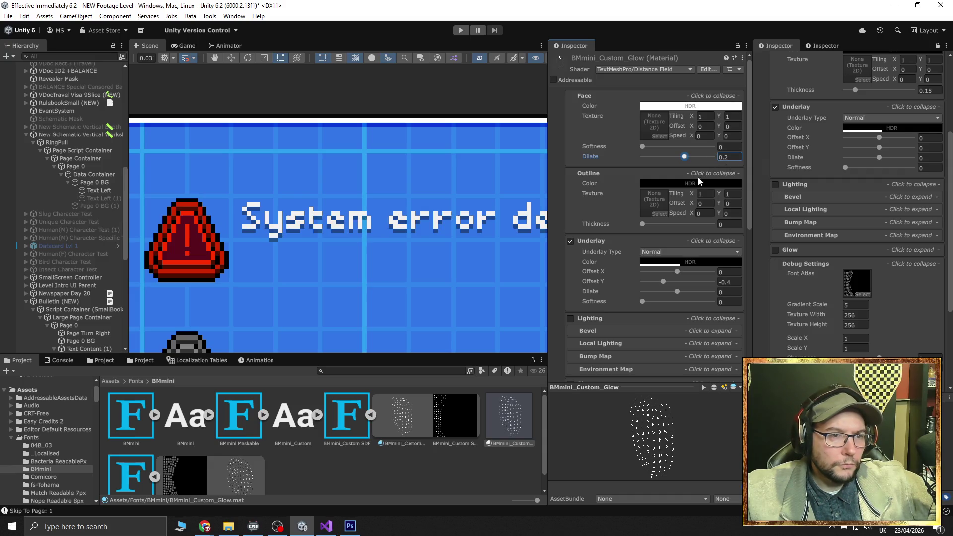
click(659, 70)
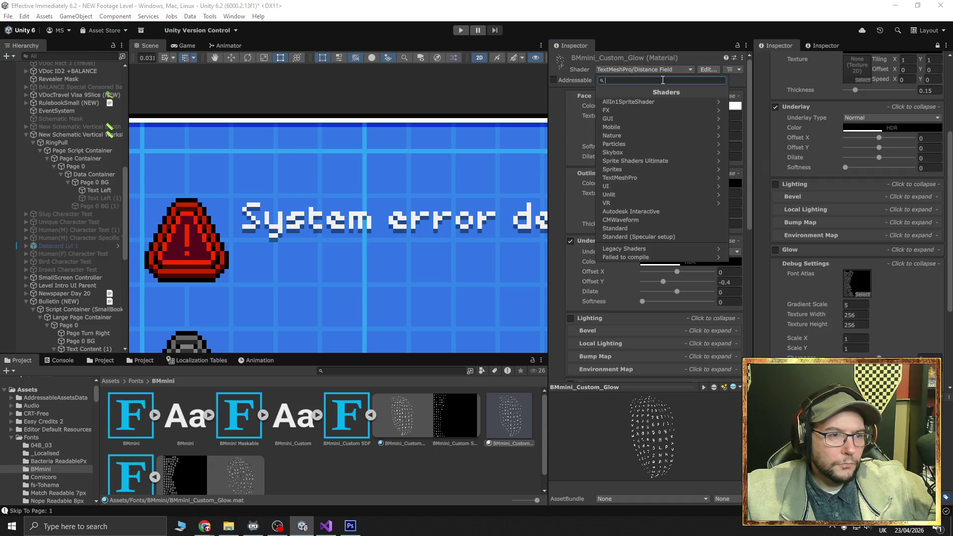
Switch to the Distance Field (Surface) shader, enable glow, and thin letters with negative dilation
click(656, 177)
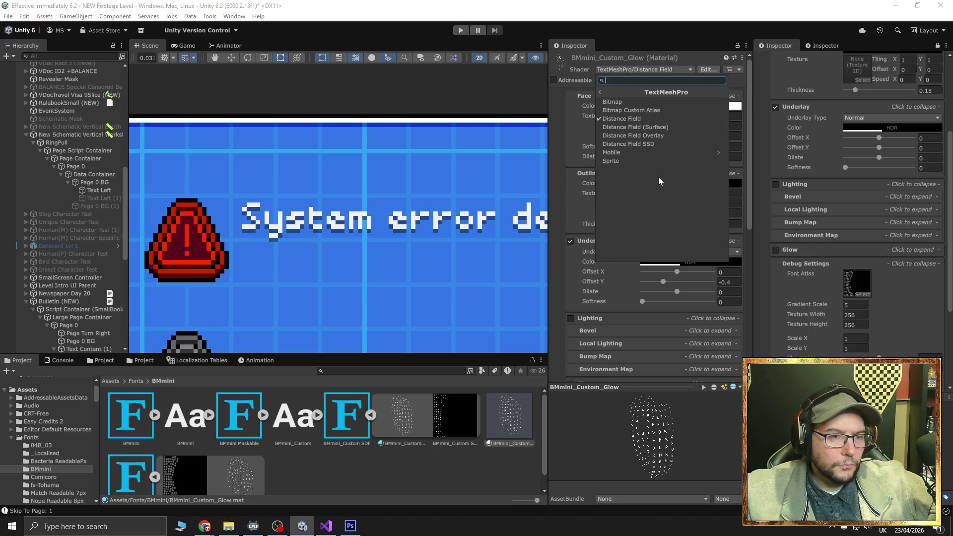
click(644, 127)
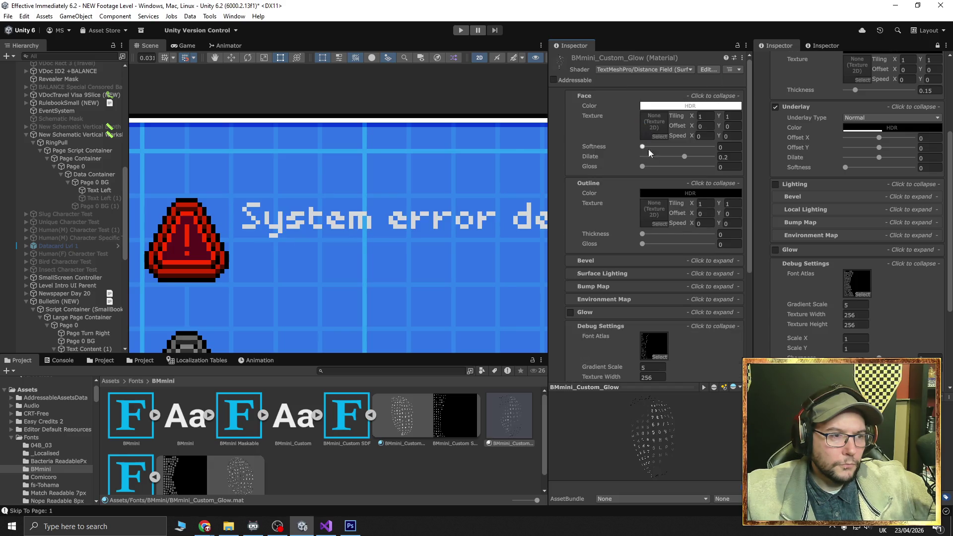
scroll(606, 260, down, 3)
click(570, 259)
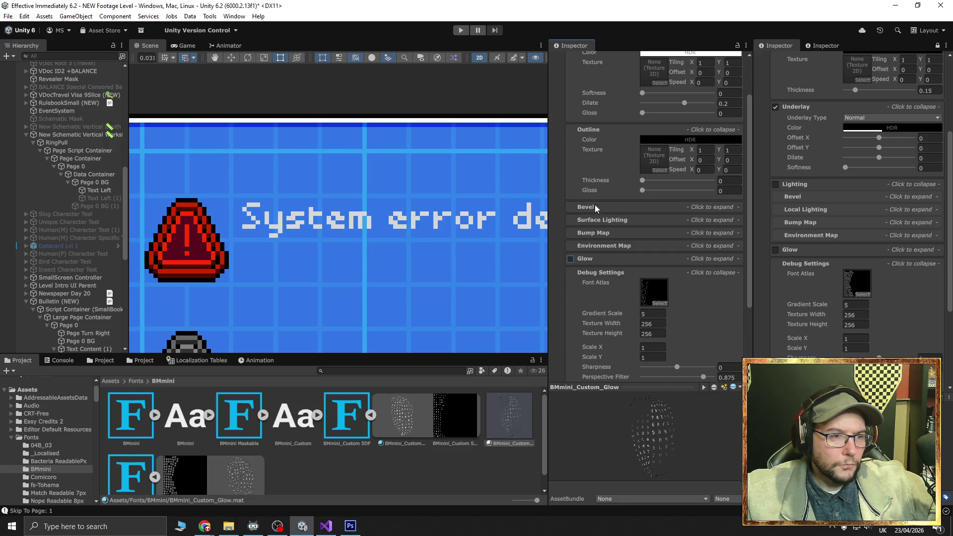
scroll(594, 204, up, 3)
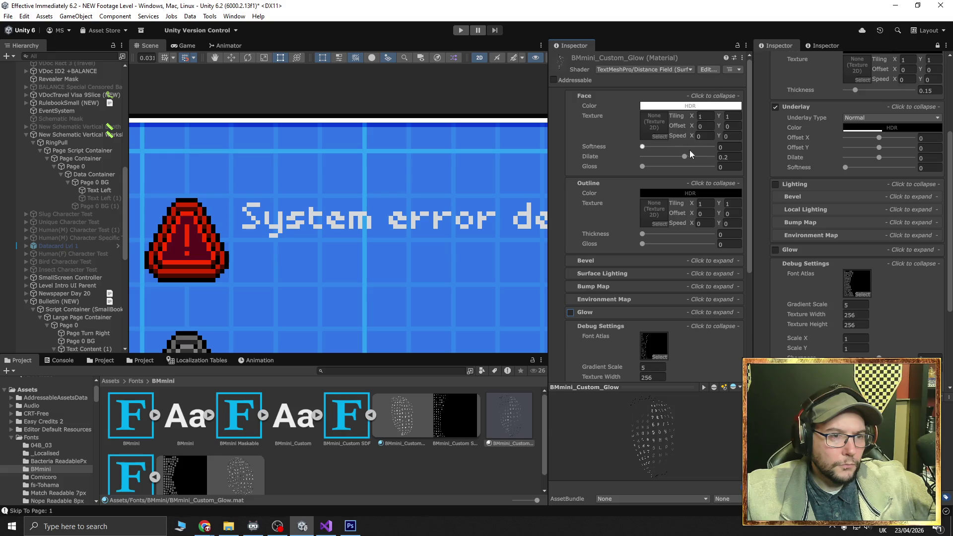
mouse_move(684, 157)
mouse_down()
mouse_move(643, 156)
mouse_move(684, 157)
mouse_move(655, 148)
mouse_up()
Try the Bitmap Custom Atlas shader, then settle on TextMeshPro Distance Field SSD
click(650, 69)
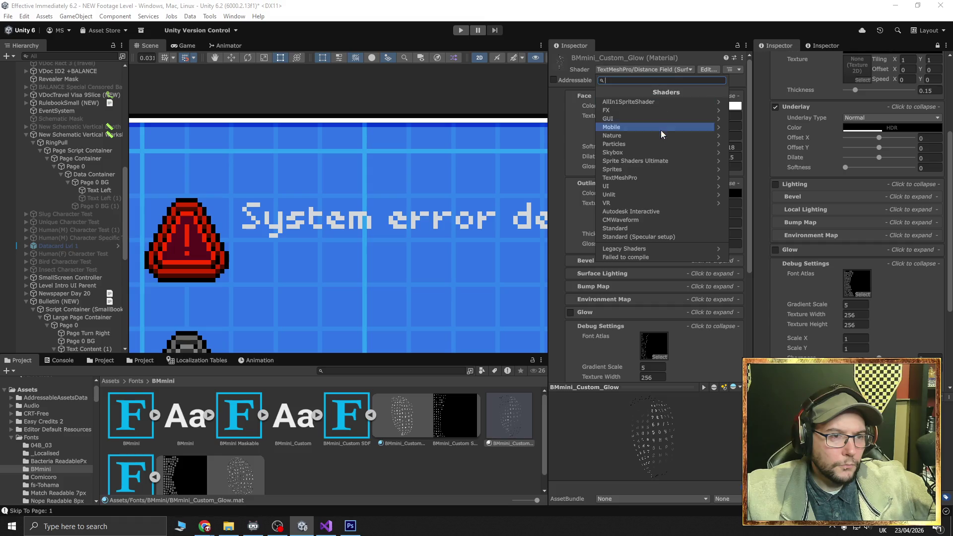
click(657, 175)
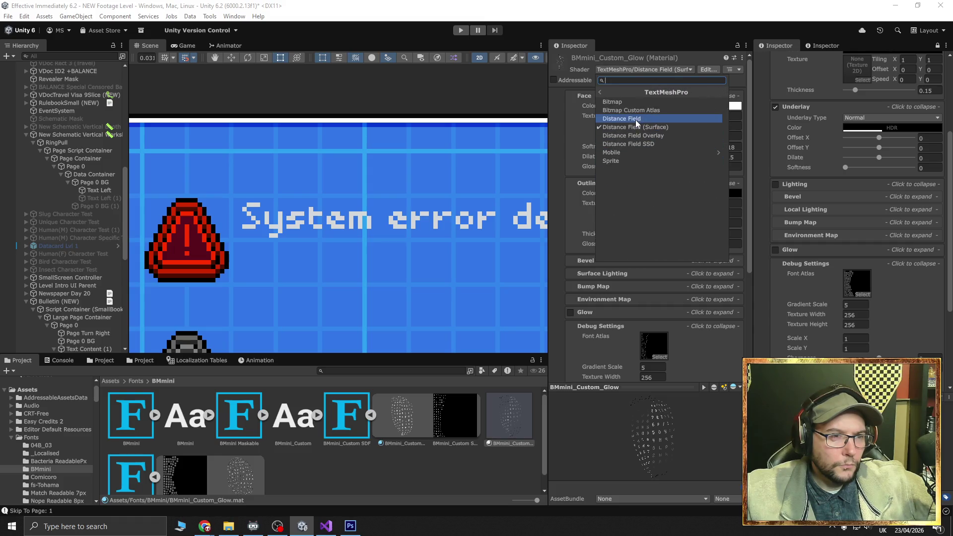
click(636, 111)
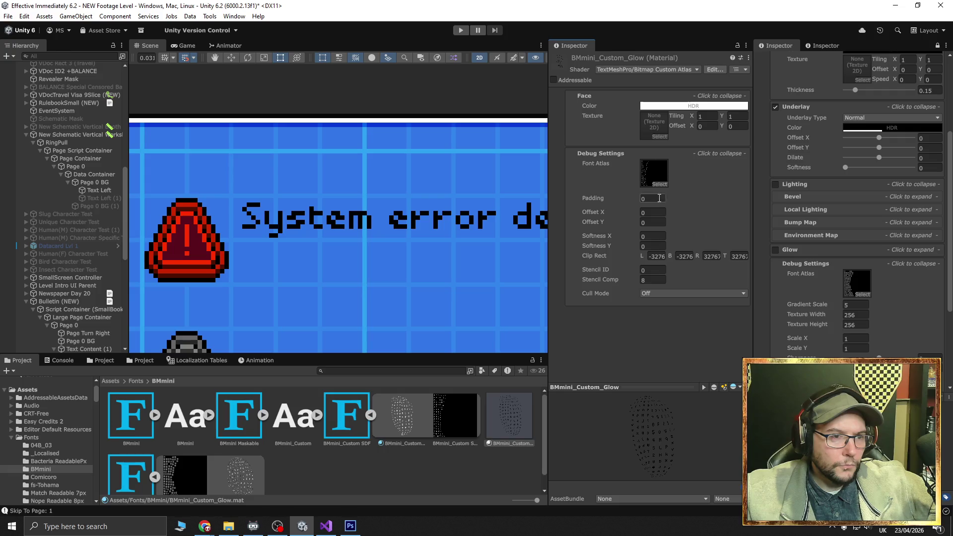
click(662, 70)
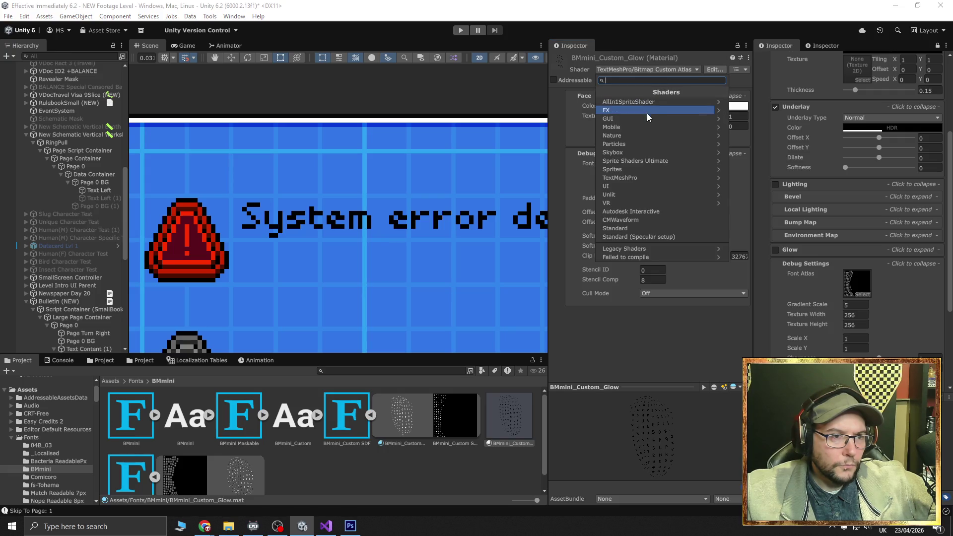
click(648, 175)
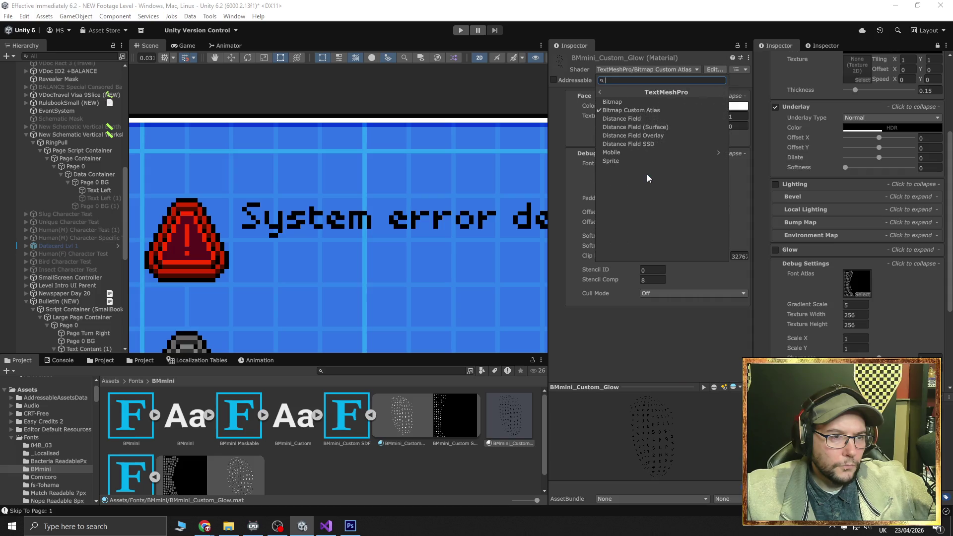
click(638, 144)
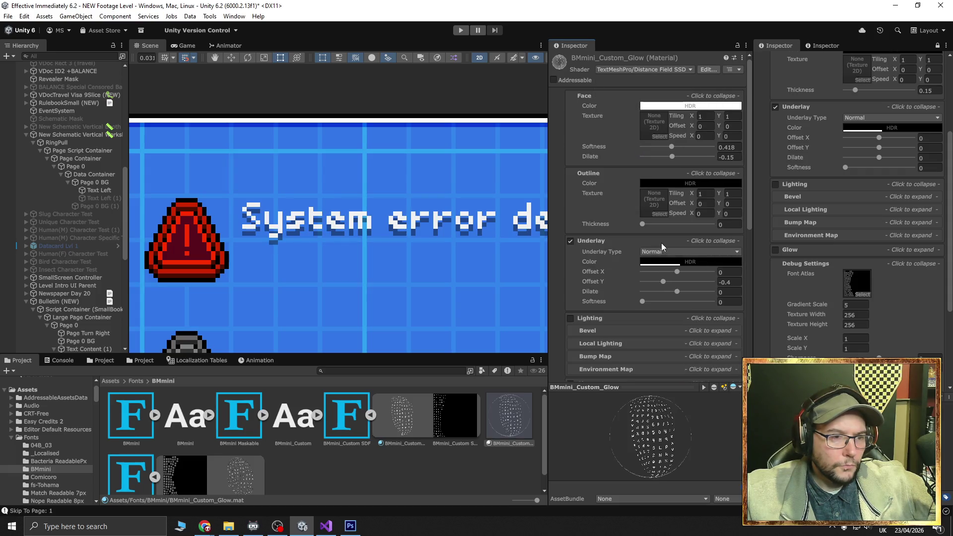
Push the underlay shadow further down and thicken the letters with higher dilation
mouse_move(664, 283)
mouse_down()
mouse_move(695, 284)
mouse_move(655, 286)
mouse_move(681, 304)
mouse_move(737, 308)
mouse_move(574, 303)
mouse_up()
click(642, 224)
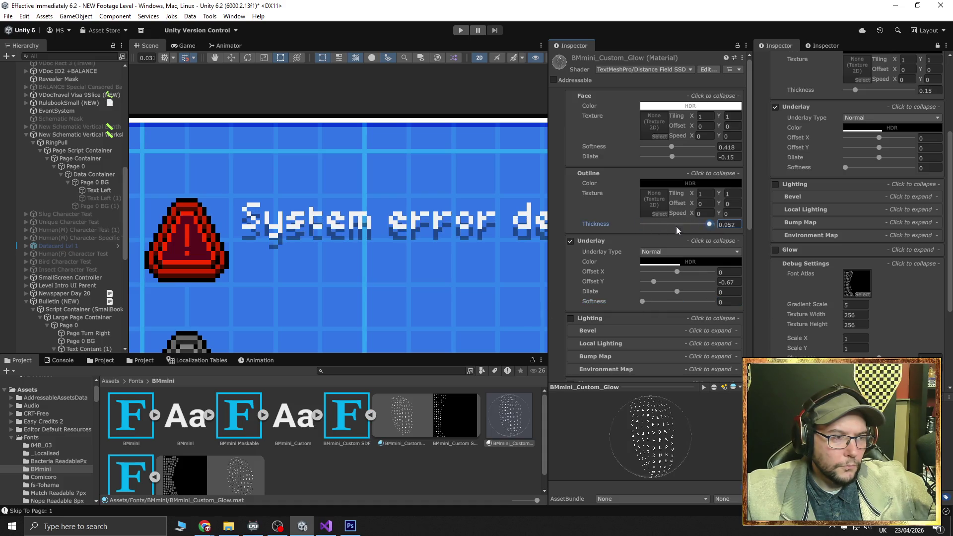
click(672, 157)
mouse_move(672, 157)
mouse_down()
mouse_move(649, 160)
mouse_move(707, 166)
mouse_move(627, 167)
mouse_move(669, 147)
mouse_up()
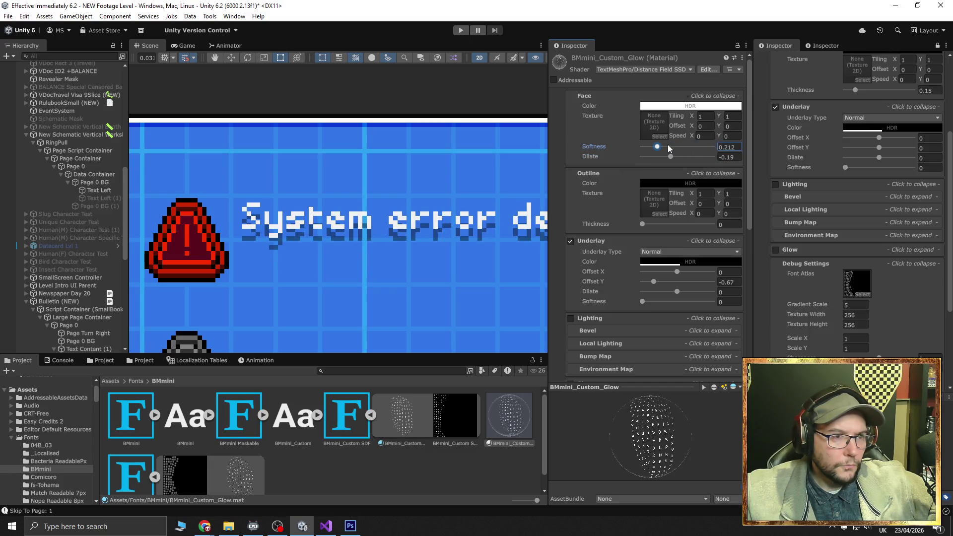
Switch the glow material to Distance Field (Surface), then to Distance Field Overlay
click(672, 70)
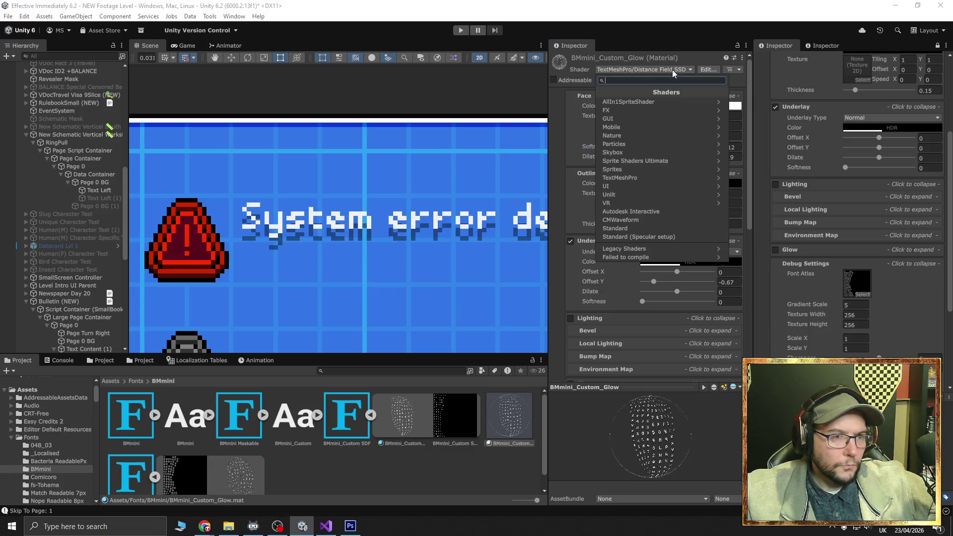
click(665, 180)
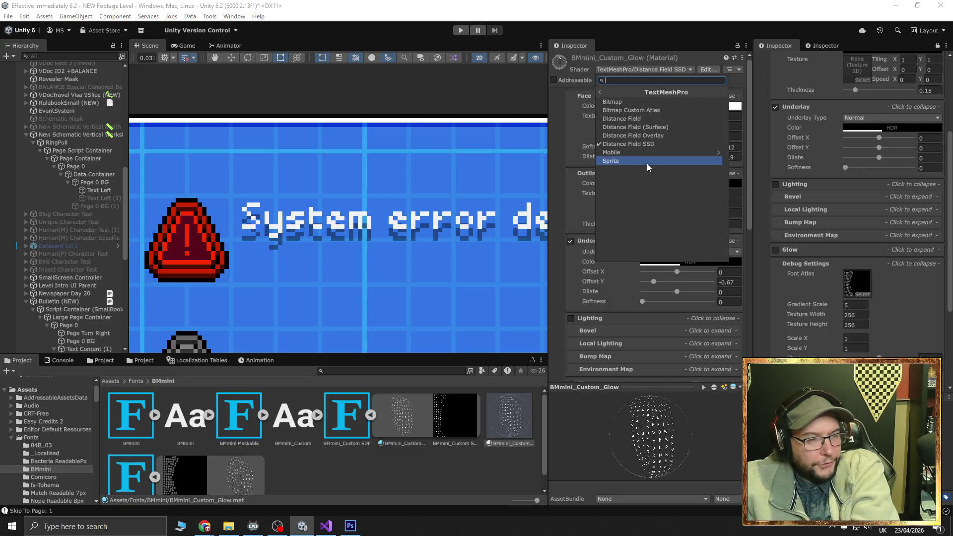
click(654, 127)
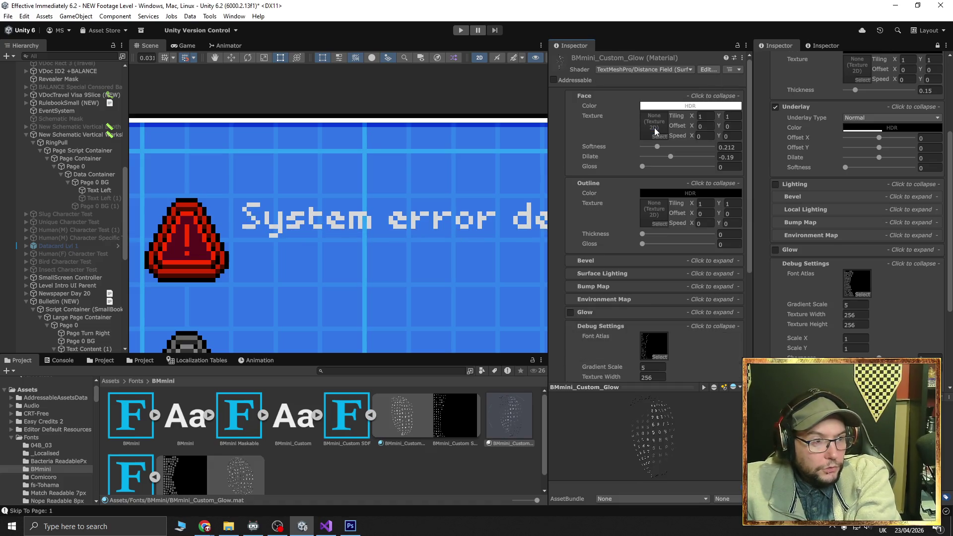
click(657, 70)
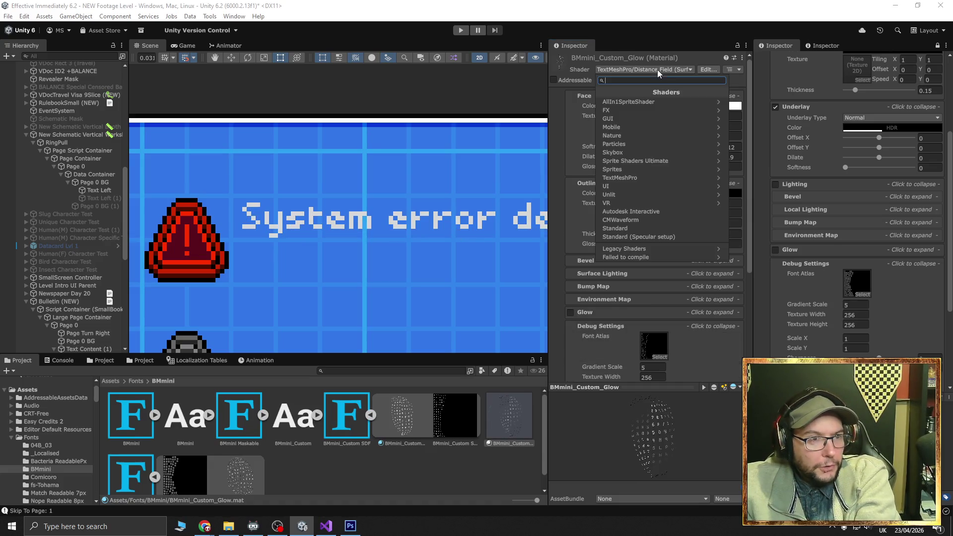
click(653, 177)
click(651, 136)
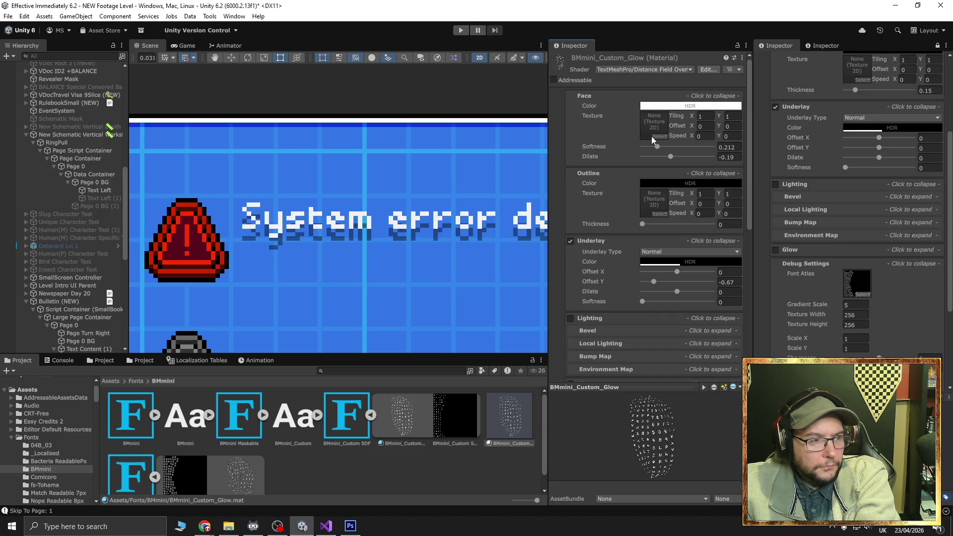
Leave Outline Thickness at 0 and open the BMmini_Custom Atlas Material settings
mouse_move(643, 224)
mouse_down()
mouse_move(714, 226)
mouse_move(640, 224)
mouse_up()
click(648, 68)
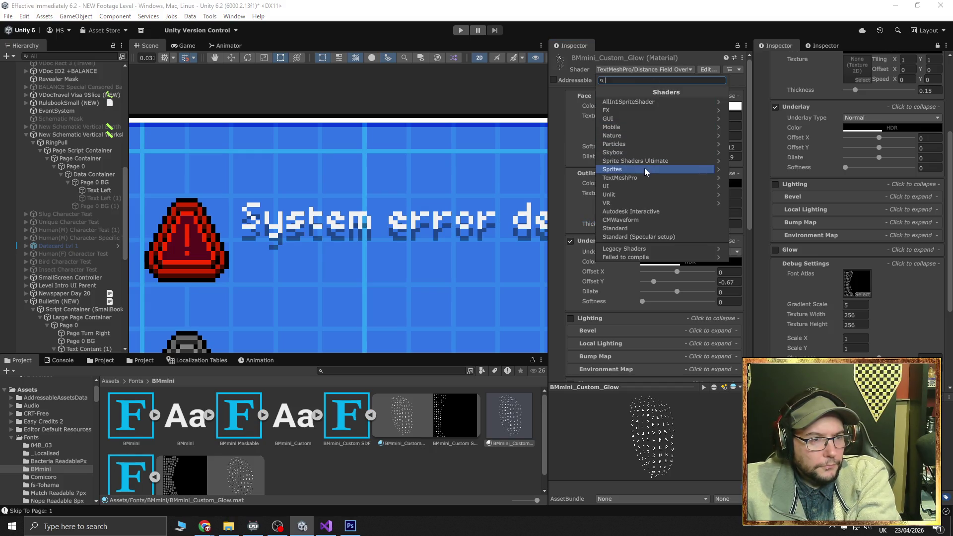
click(402, 414)
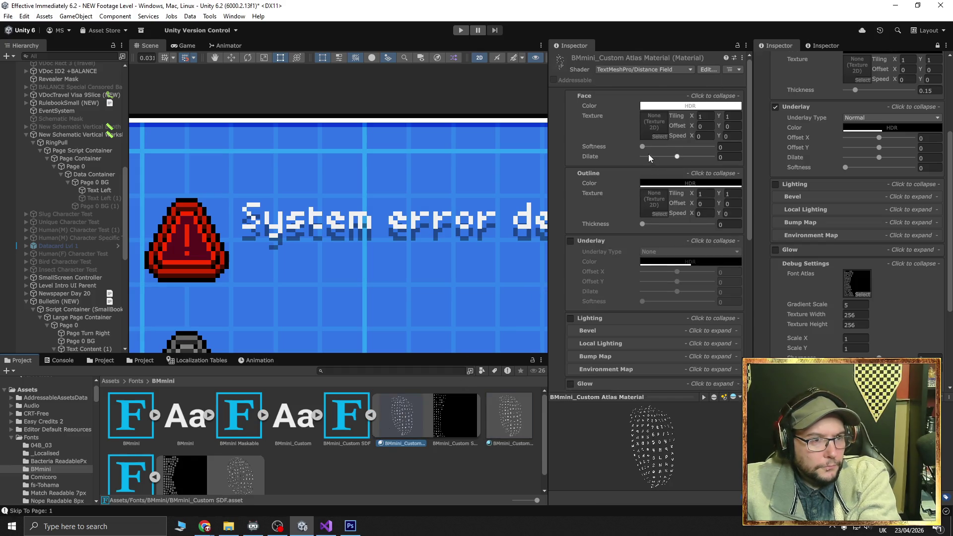
Assign BMmini_Custom Atlas Material to Text Left, toggle Underlay on and off, and set Face Dilate to 1
click(101, 190)
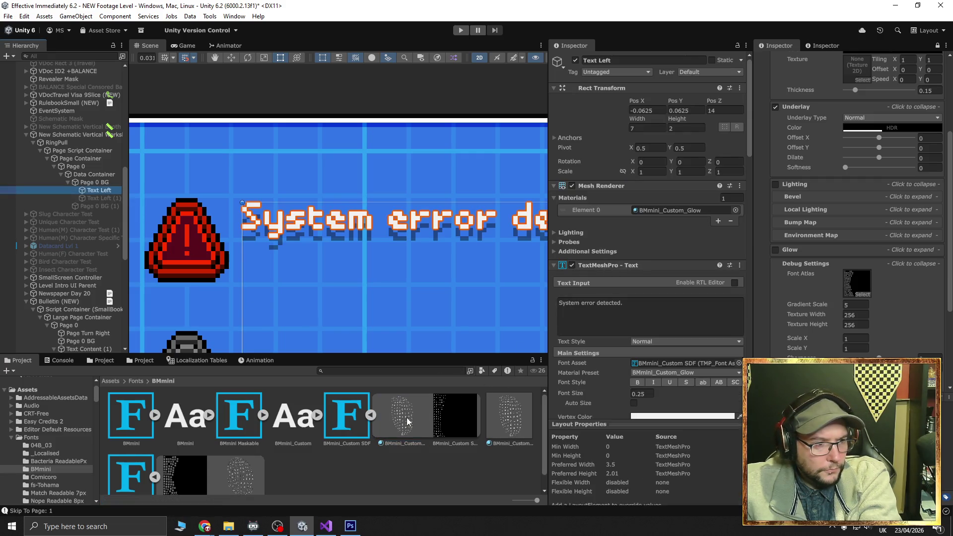
drag(400, 415, 675, 207)
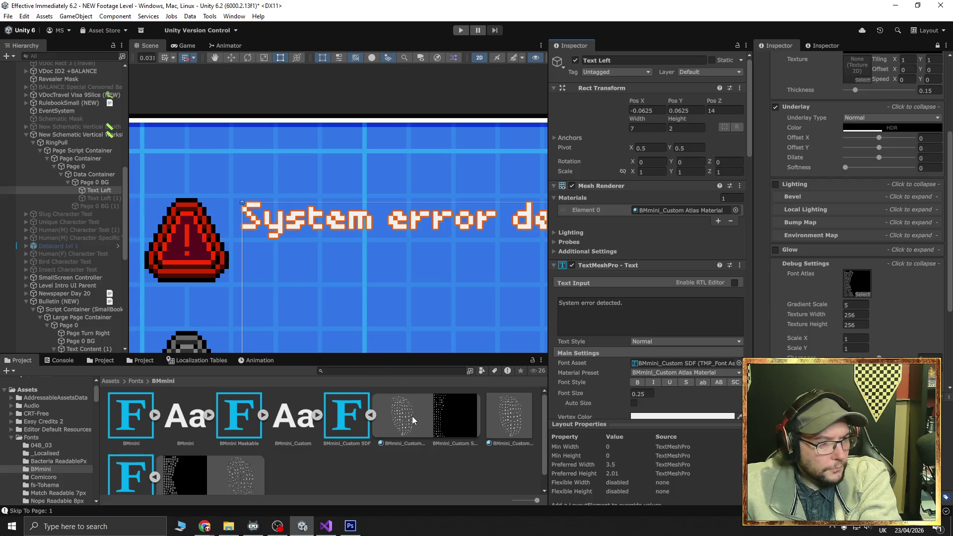
click(412, 415)
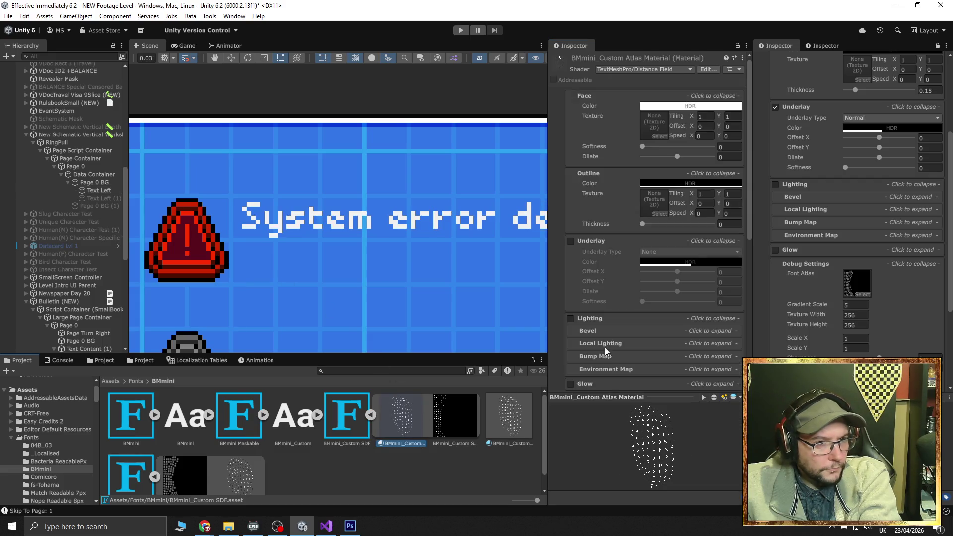
click(571, 242)
click(570, 241)
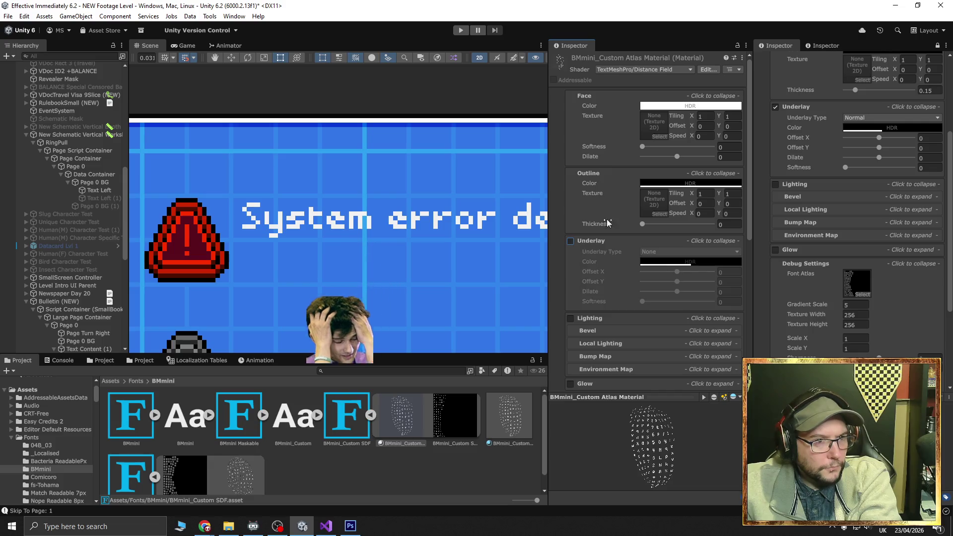
mouse_move(676, 158)
mouse_down()
mouse_move(741, 154)
mouse_move(590, 154)
mouse_move(752, 149)
mouse_up()
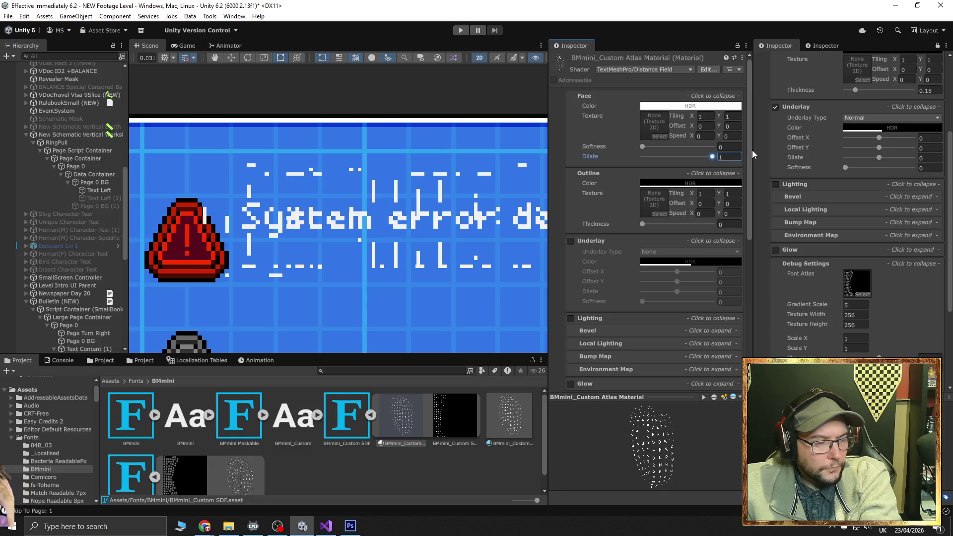
Check the TextMeshPro shader list unchanged and return the atlas material's Face Dilate to 0
click(626, 69)
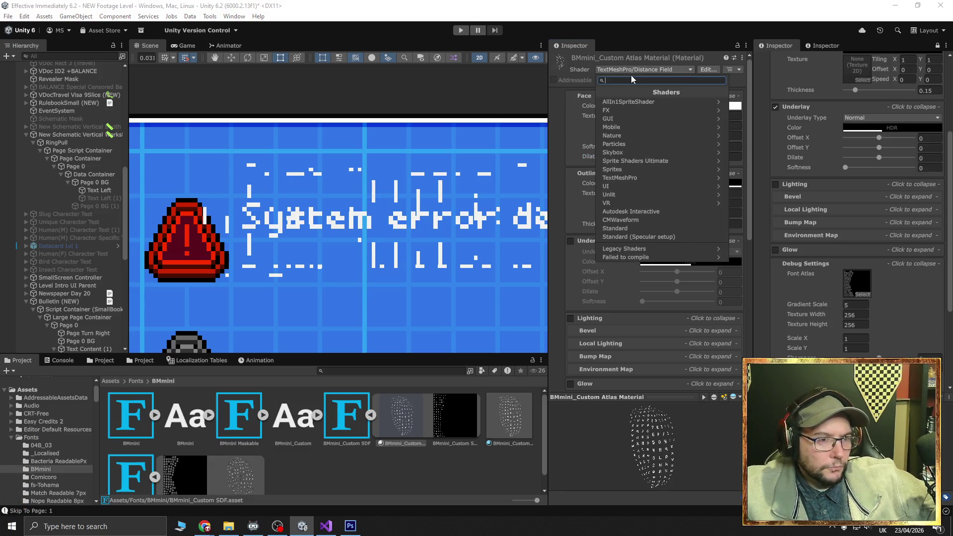
click(641, 176)
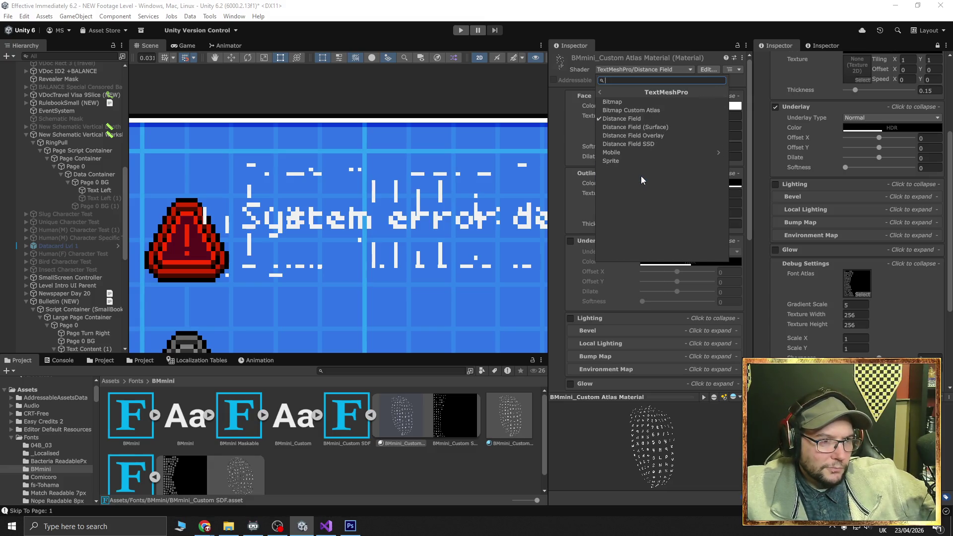
key(Escape)
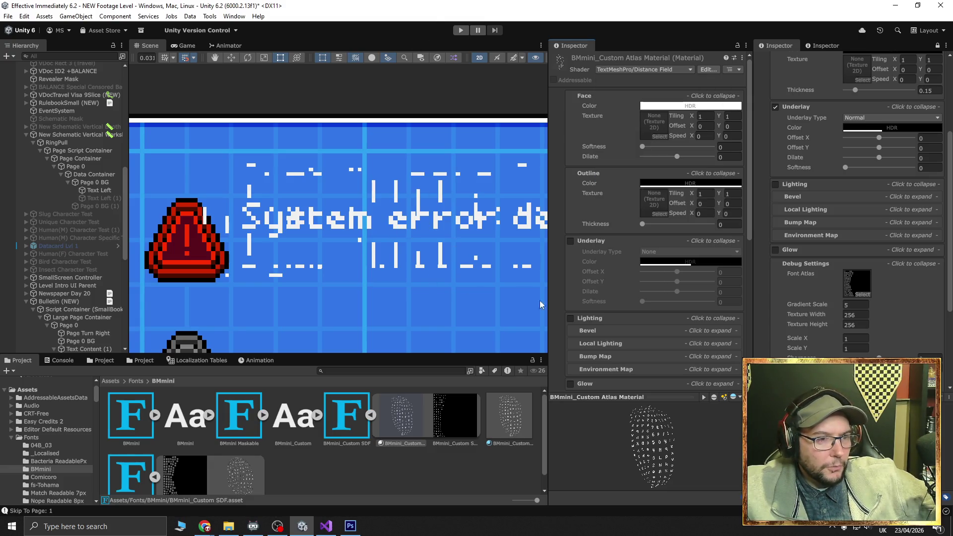
drag(678, 159, 679, 159)
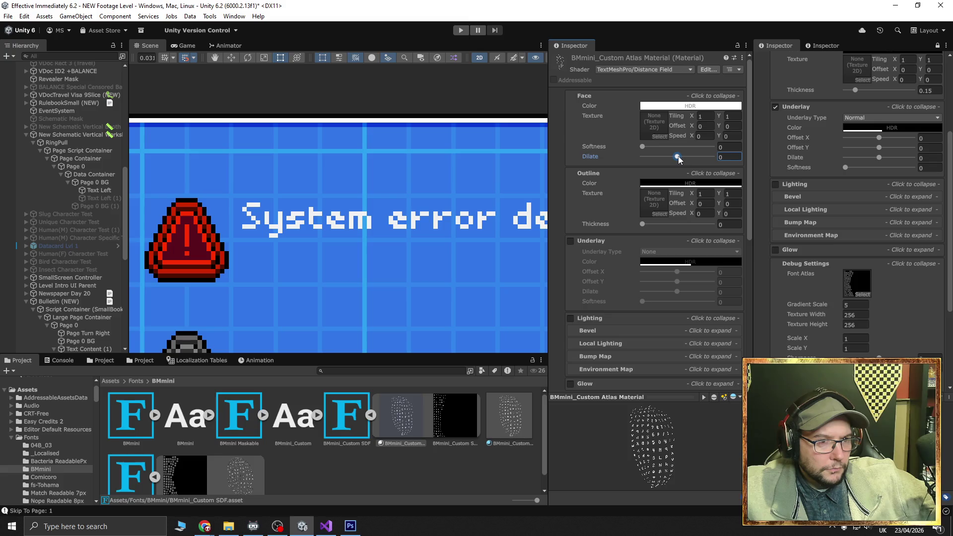
click(637, 70)
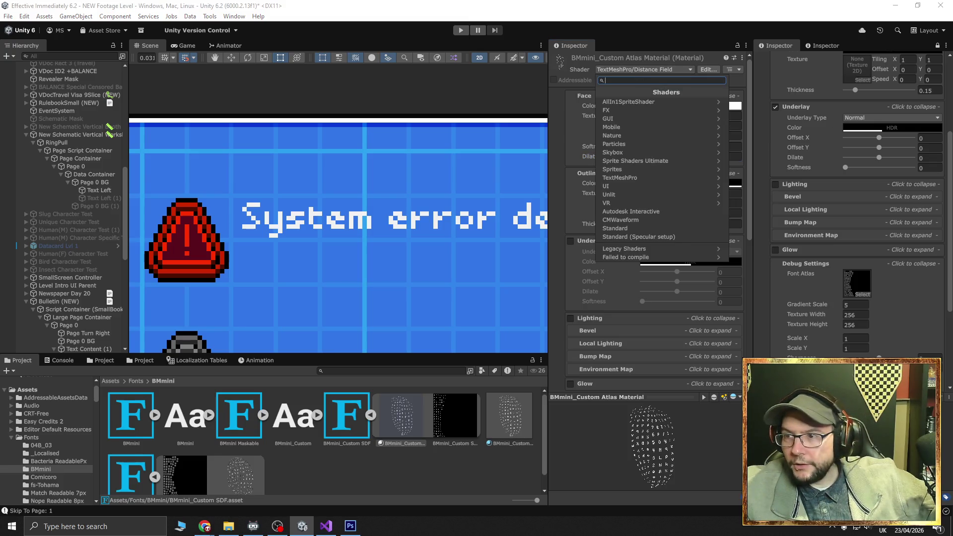
key(Escape)
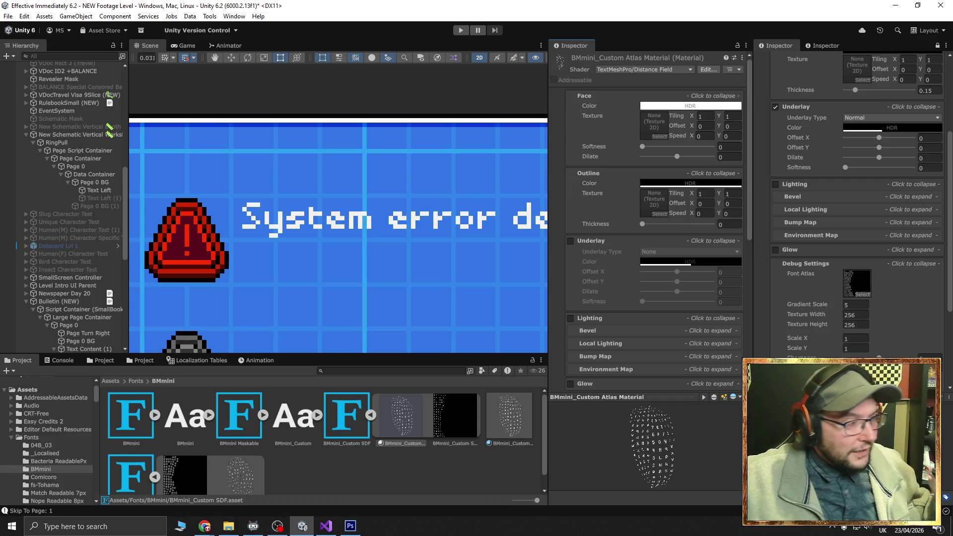
Try the BMmini_Glow font on Text Left, then revert to BMmini_Custom SDF
click(96, 190)
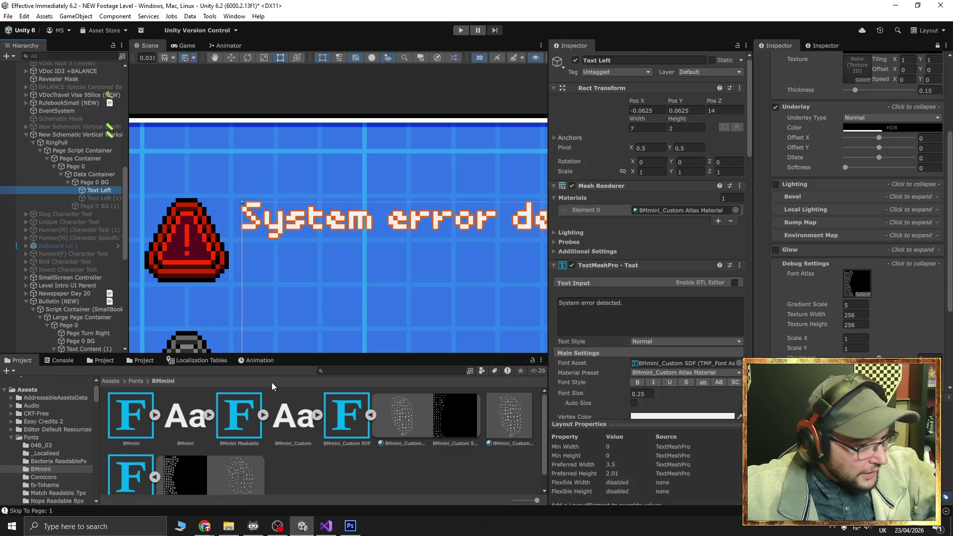
scroll(308, 429, down, 1)
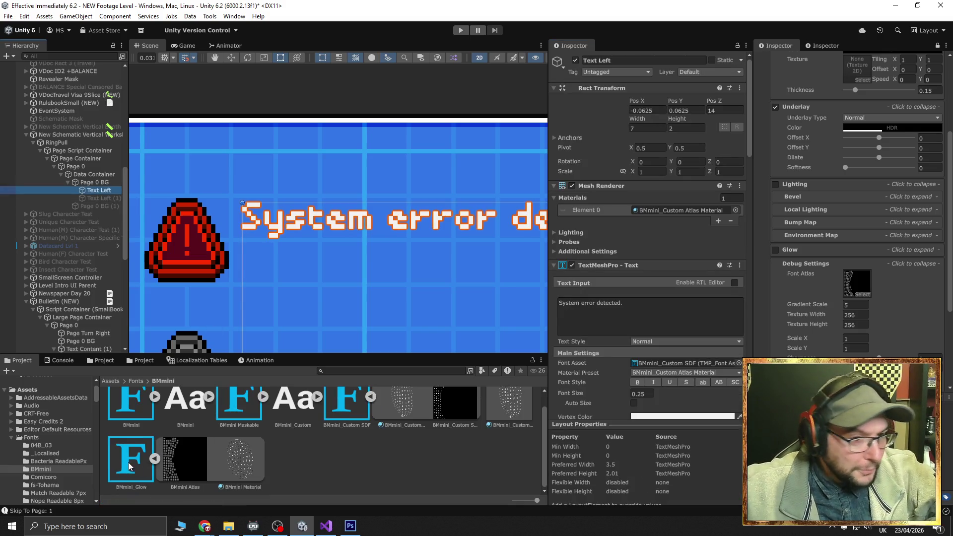
mouse_move(130, 467)
mouse_down()
mouse_move(216, 439)
mouse_move(150, 449)
mouse_move(660, 338)
mouse_move(680, 304)
mouse_up()
scroll(660, 338, down, 2)
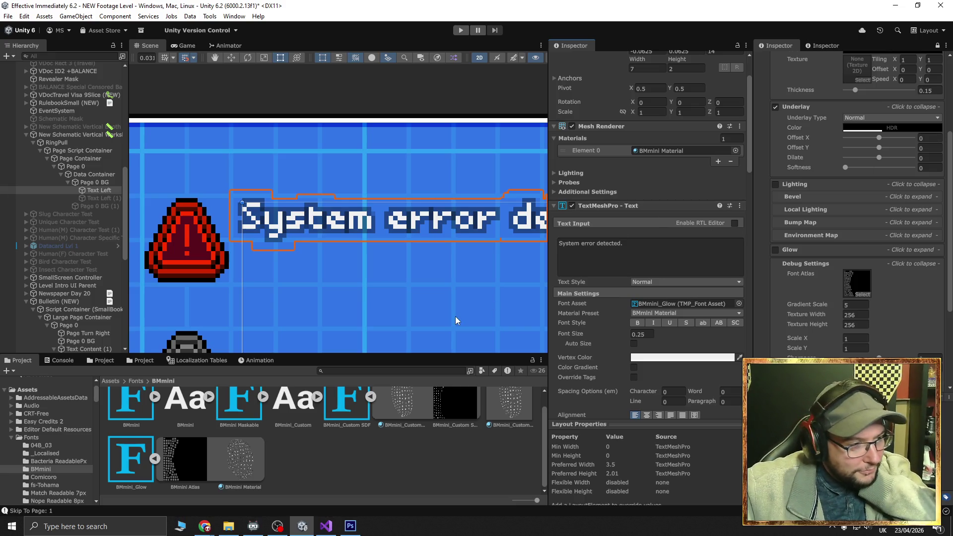
scroll(433, 439, up, 1)
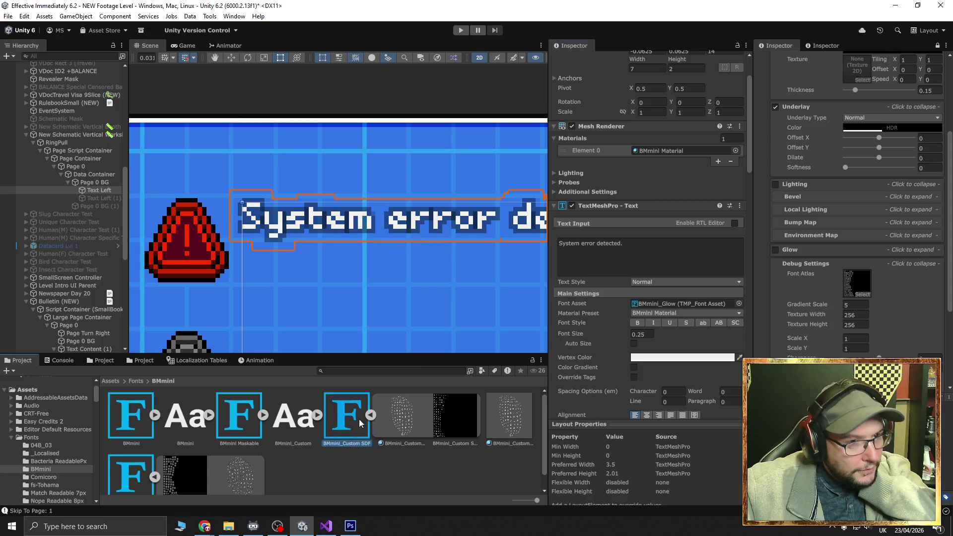
drag(651, 293, 655, 301)
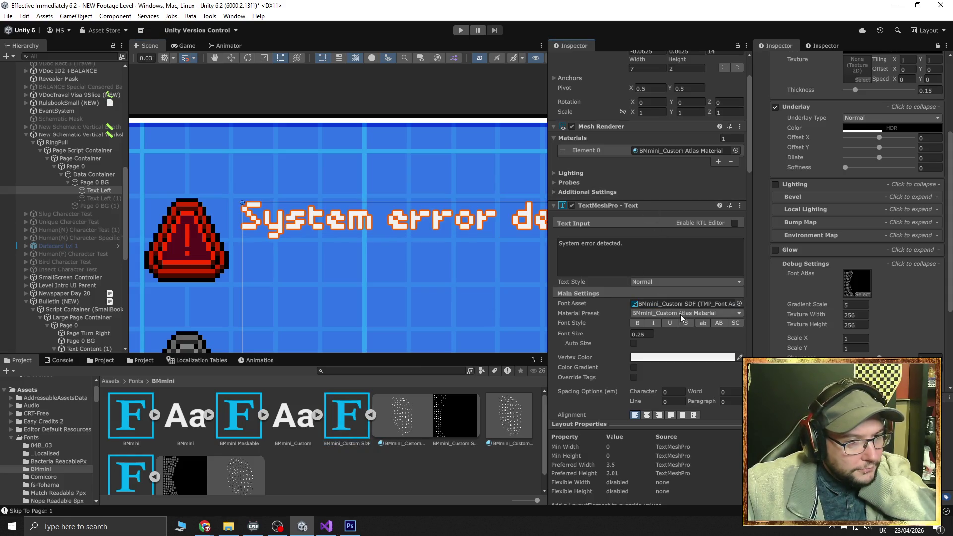
Apply the BMmini_Custom_Glow preset, then delete the BMmini_Custom_Glow material asset
click(683, 313)
click(684, 335)
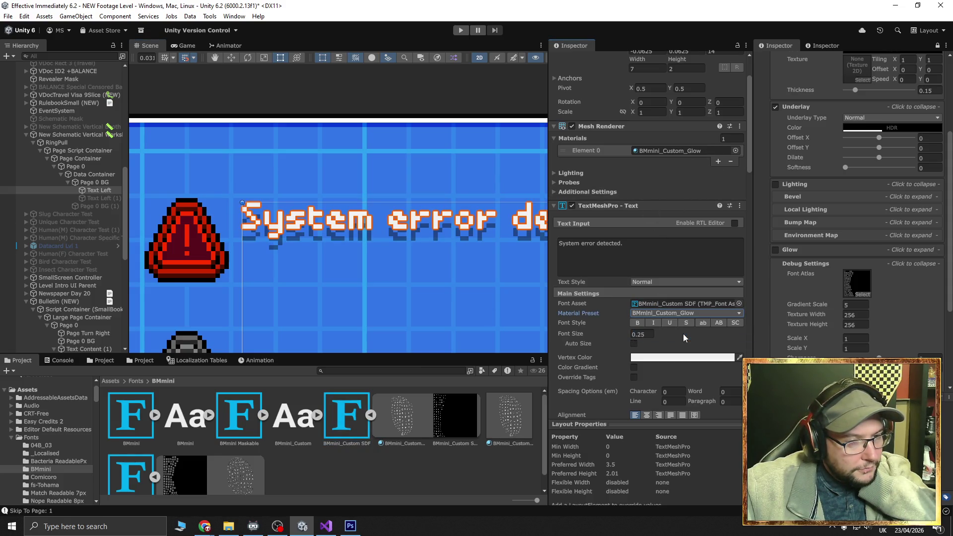
click(519, 421)
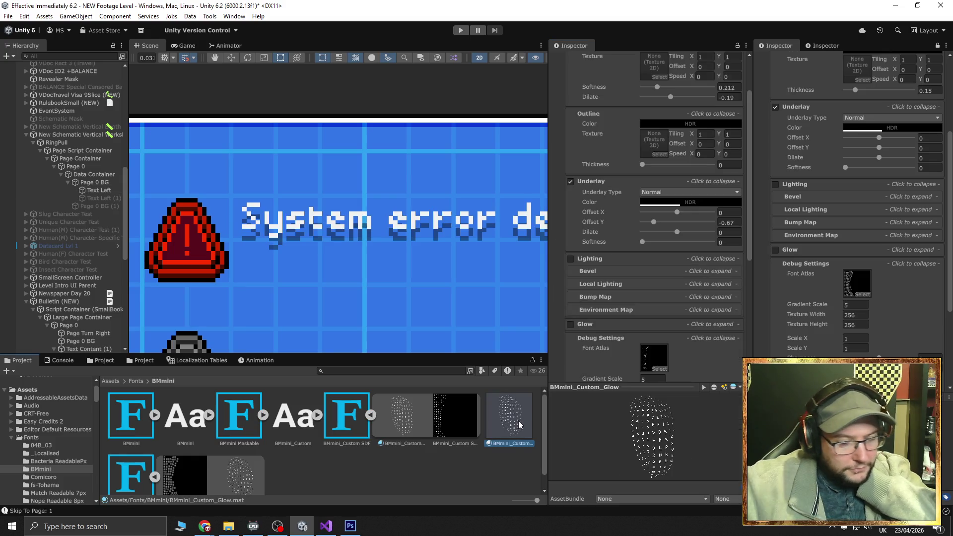
key(Delete)
key(Return)
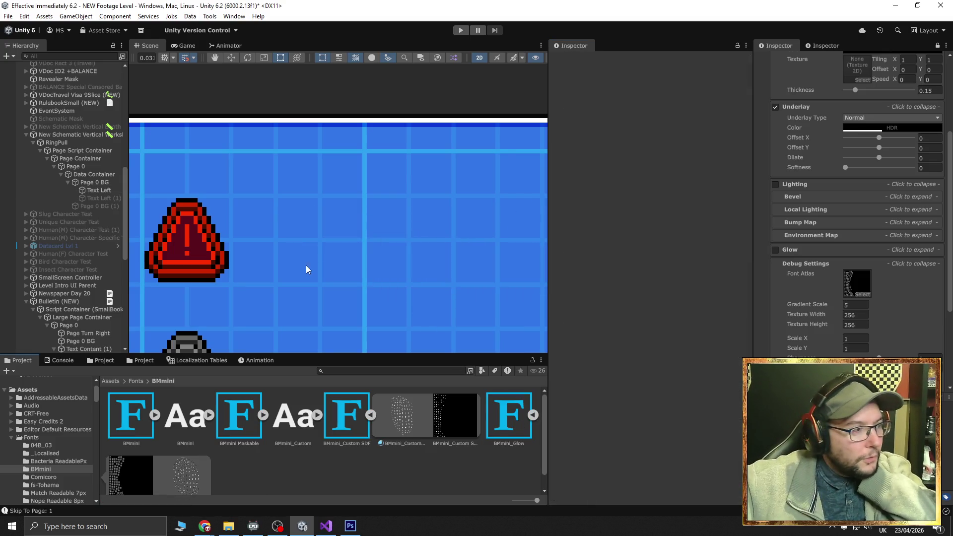
click(95, 190)
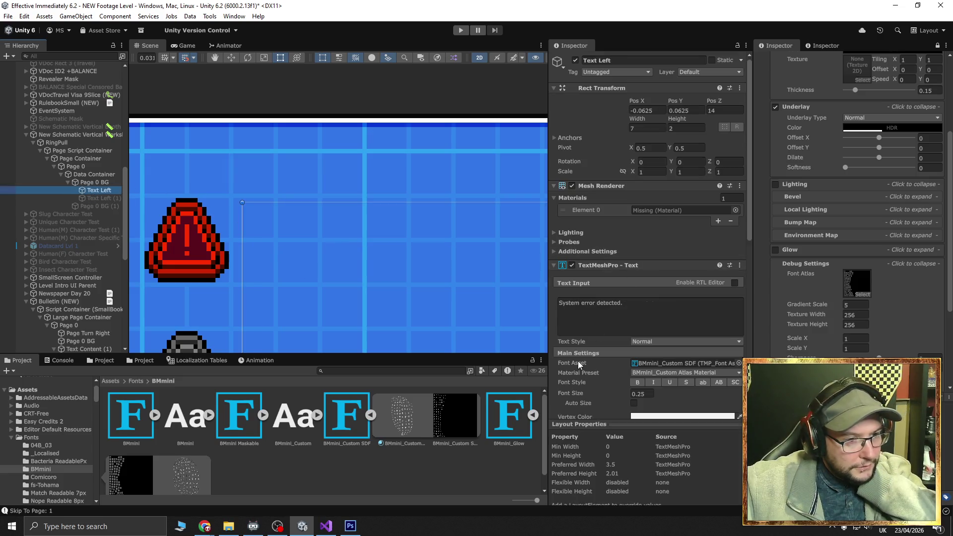
Reassign the BMmini_Custom SDF font and, after trying BMmini Material, apply BMmini_Custom Atlas Material
drag(334, 423, 666, 362)
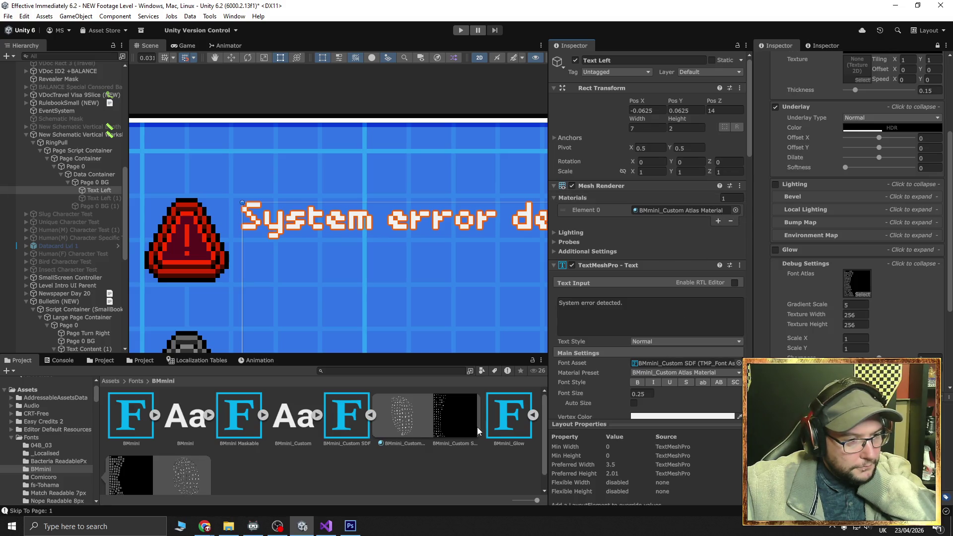
mouse_move(187, 484)
mouse_down()
mouse_move(672, 234)
mouse_move(675, 208)
mouse_up()
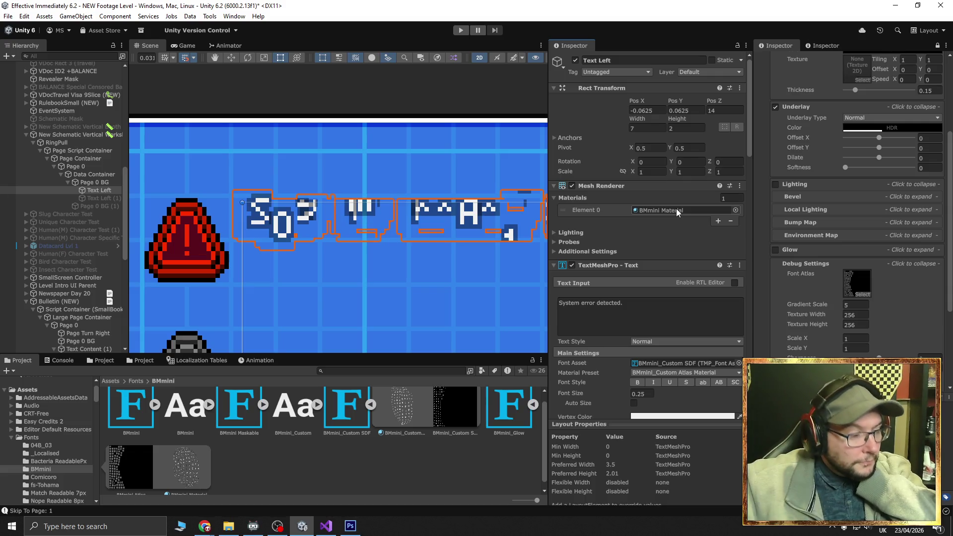
click(156, 404)
drag(239, 415, 687, 214)
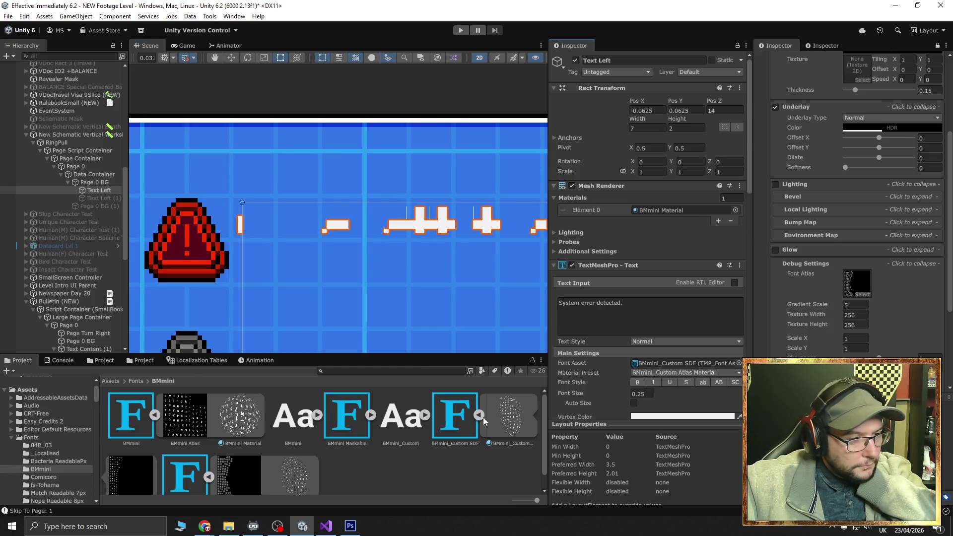
click(156, 416)
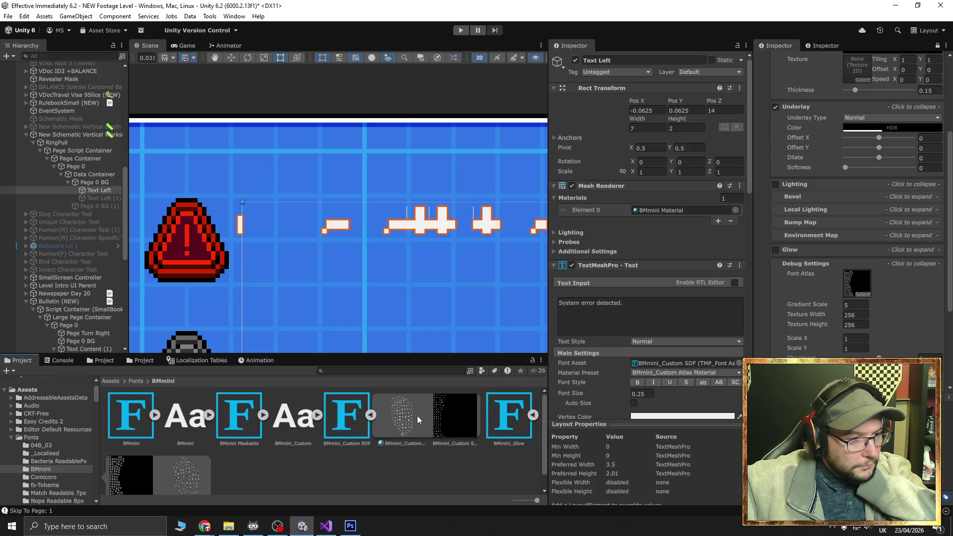
mouse_move(417, 416)
mouse_down()
mouse_move(348, 219)
mouse_move(668, 207)
mouse_up()
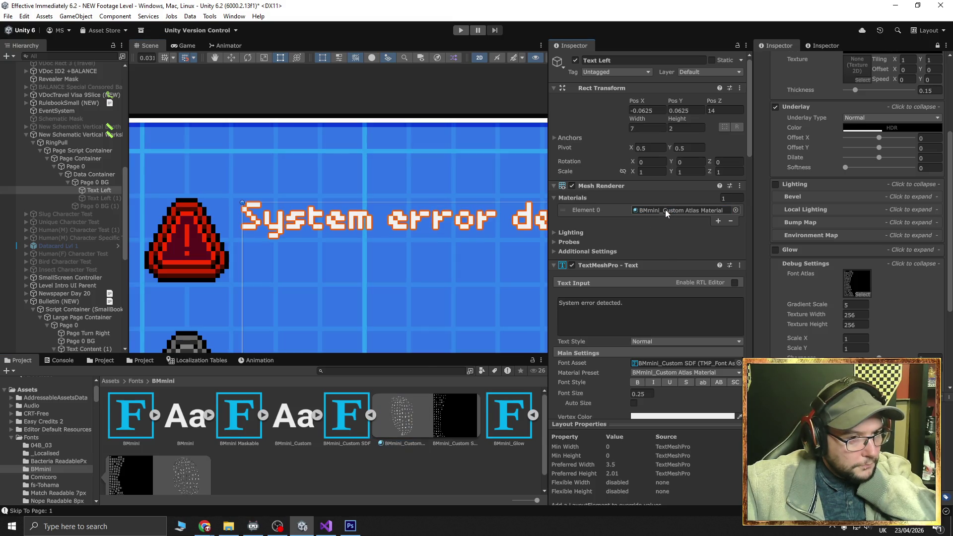
click(450, 418)
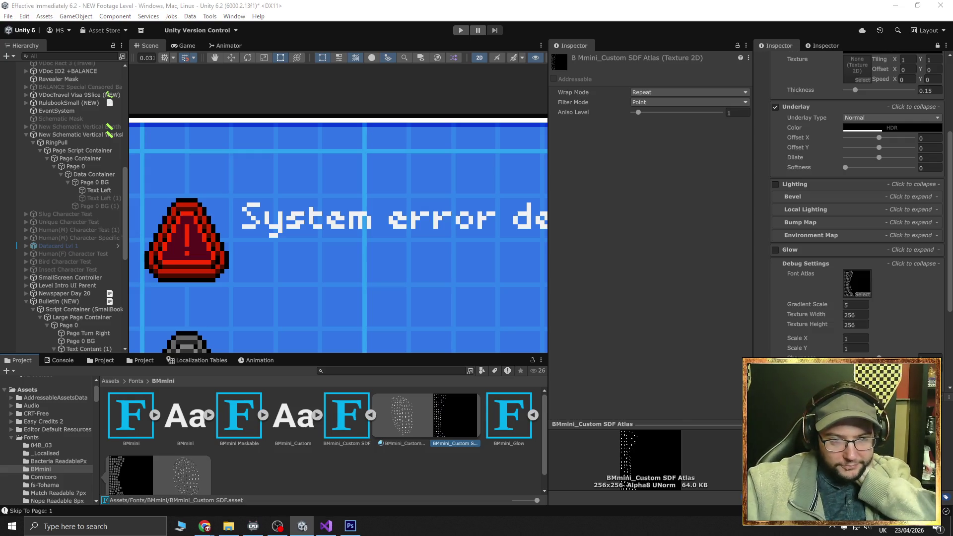
Switch from Unity to the Chrome browser
key(alt+Tab)
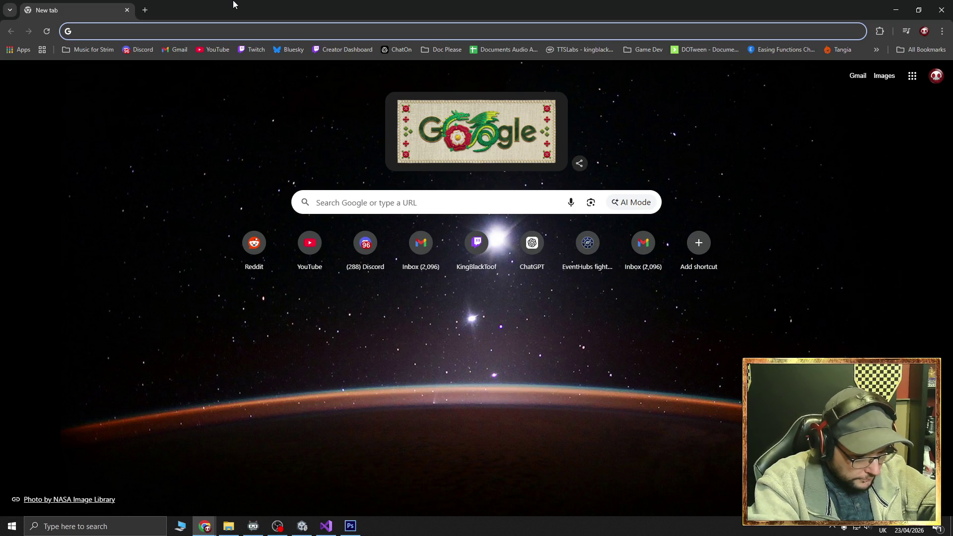
Search 'how to make text in textmeshpro have an outline' and open the TextMesh Pro outline video
text(how to make )
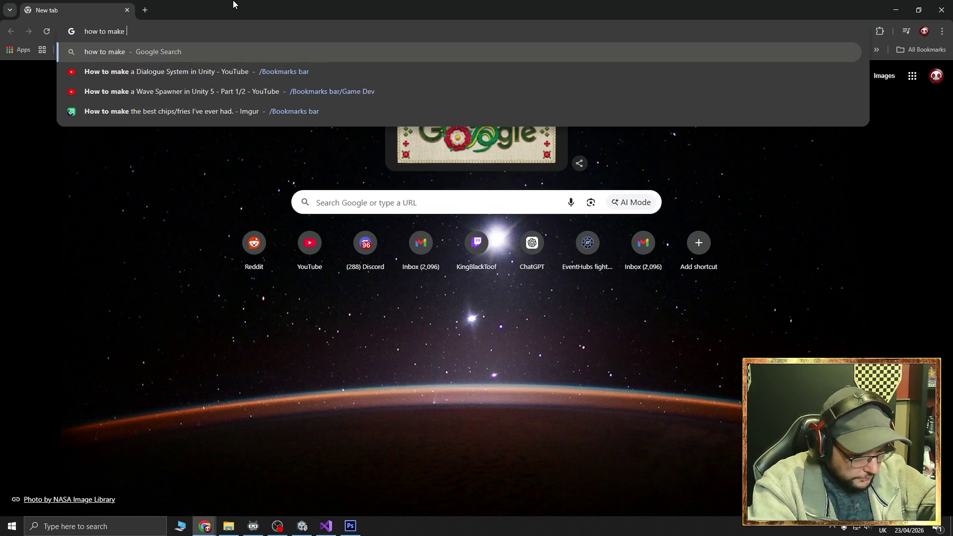
text(text in text)
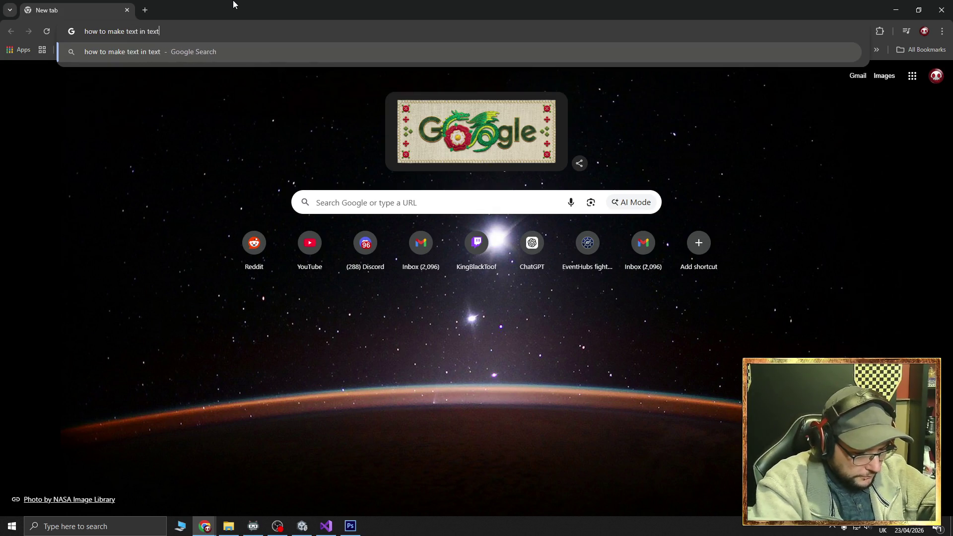
text(meshpro )
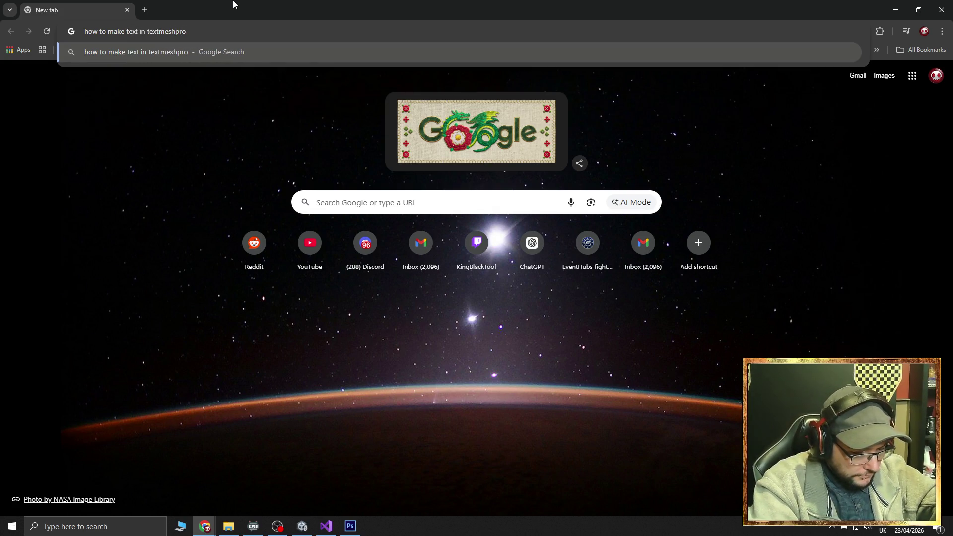
text(have an outline)
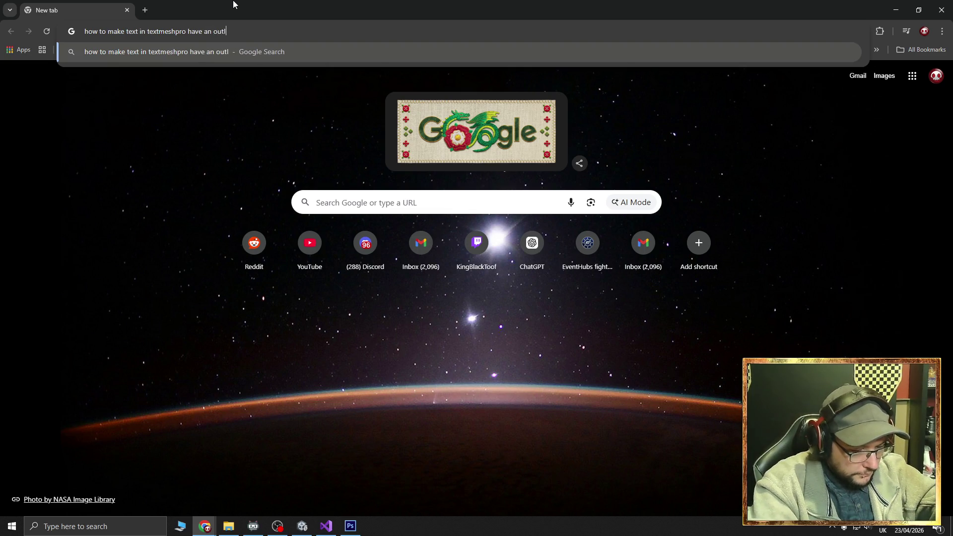
key(Return)
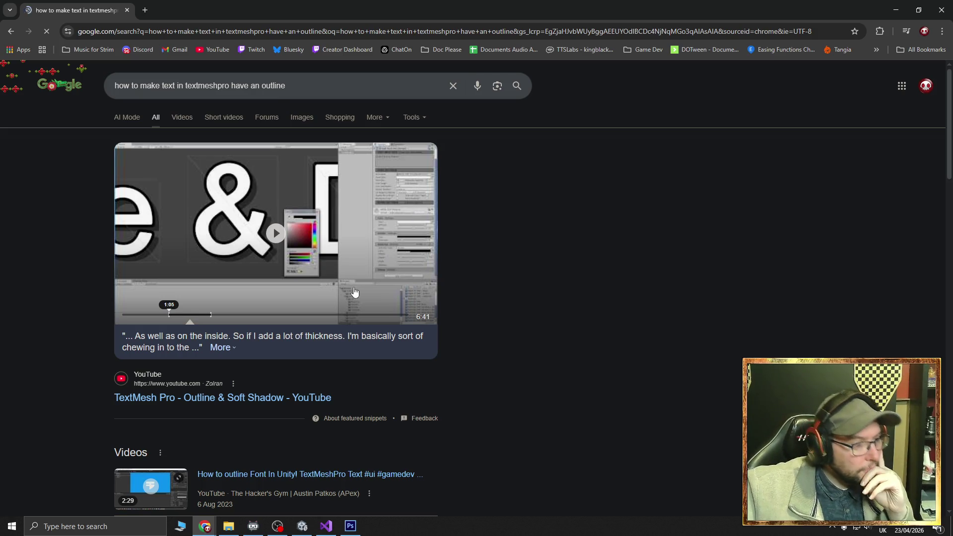
scroll(347, 293, down, 2)
middle_click(271, 297)
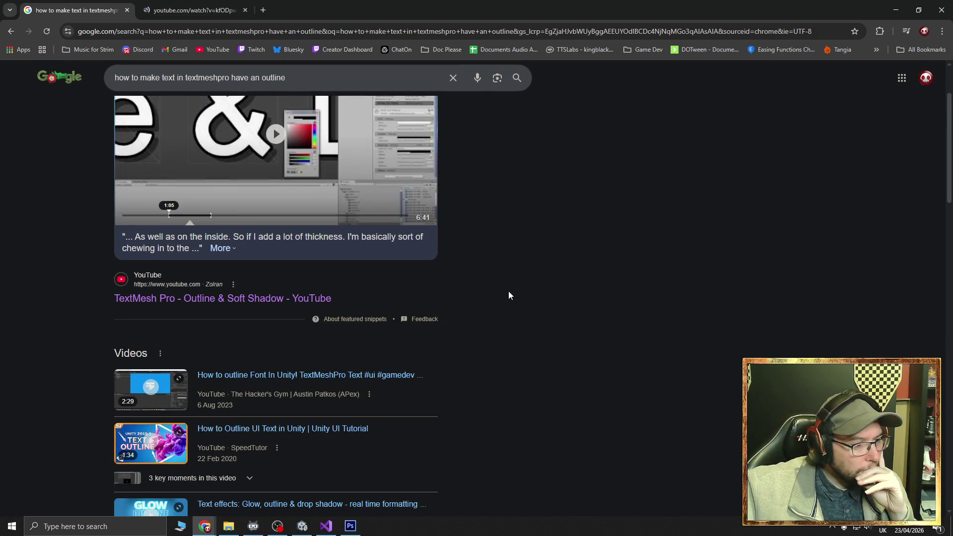
scroll(508, 293, down, 5)
scroll(508, 296, down, 2)
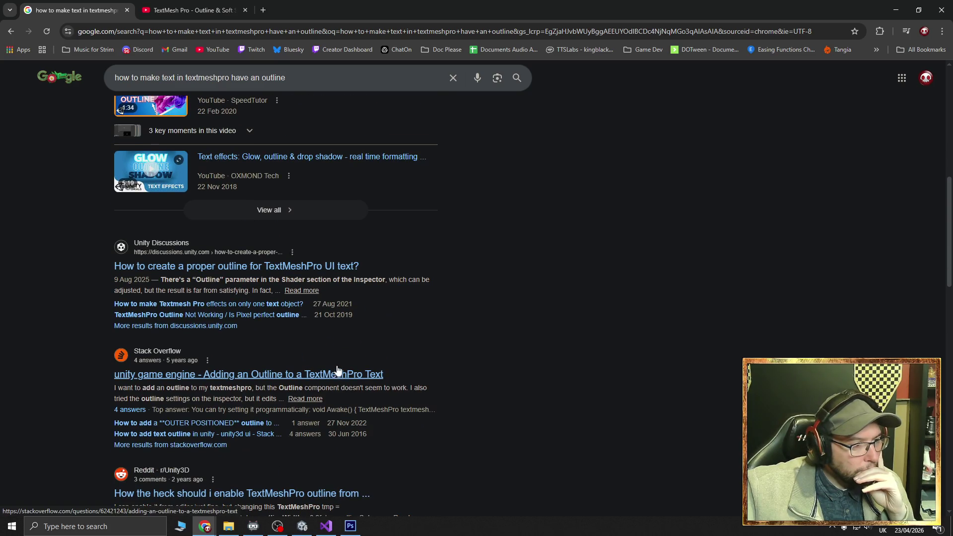
click(206, 9)
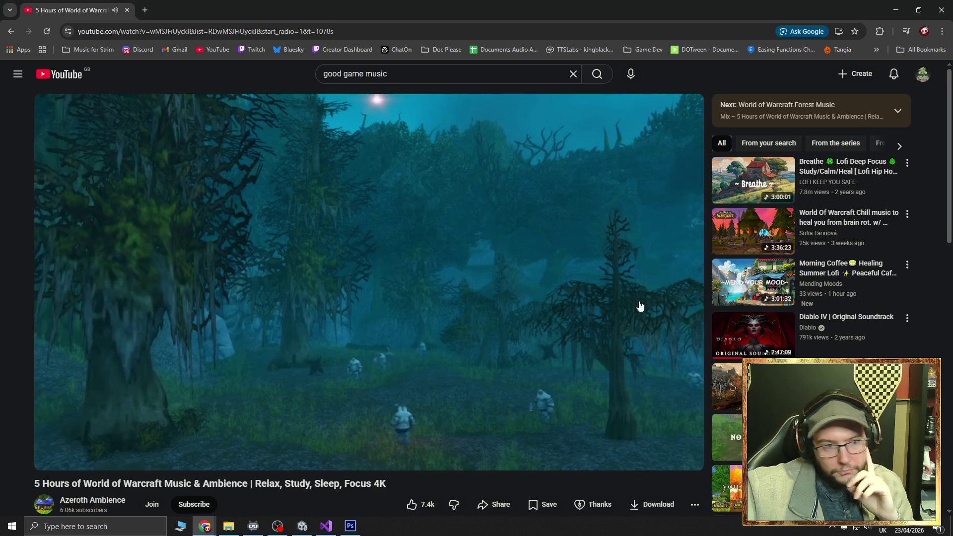
Pause the background music video and check, then dismiss, the YouTube notifications
click(638, 304)
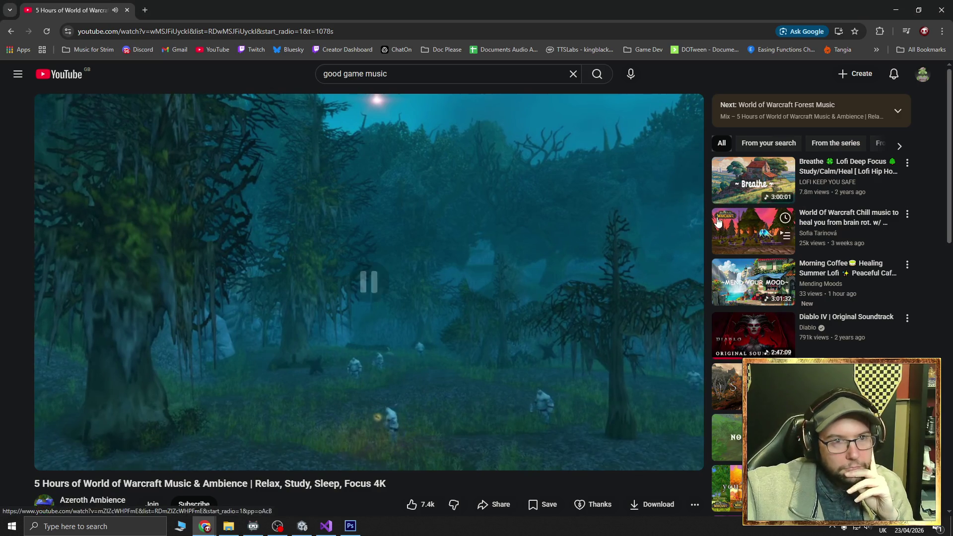
click(895, 15)
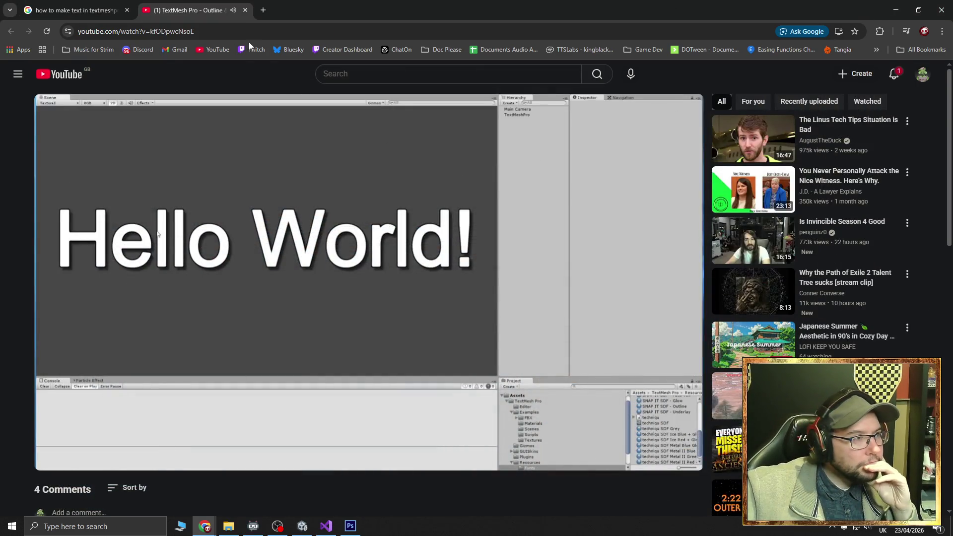
click(895, 74)
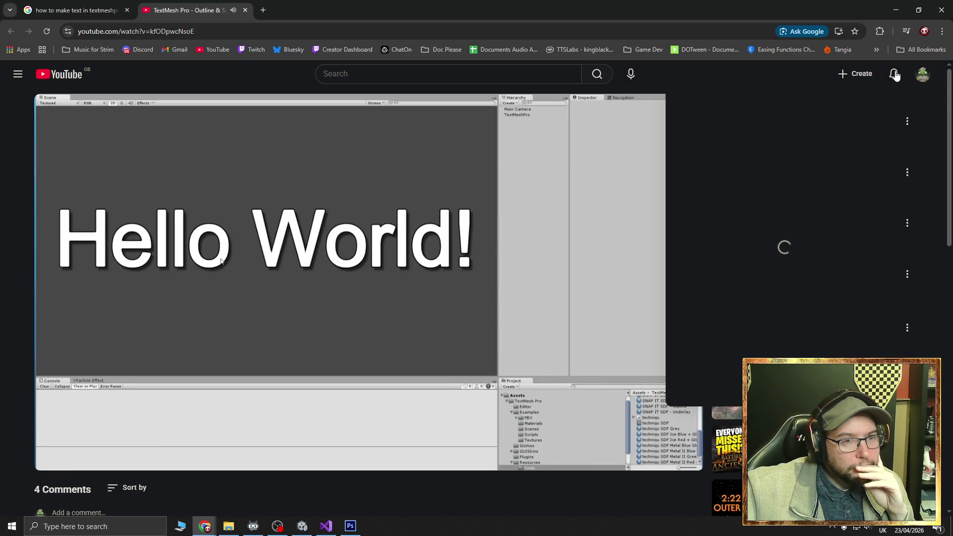
click(352, 232)
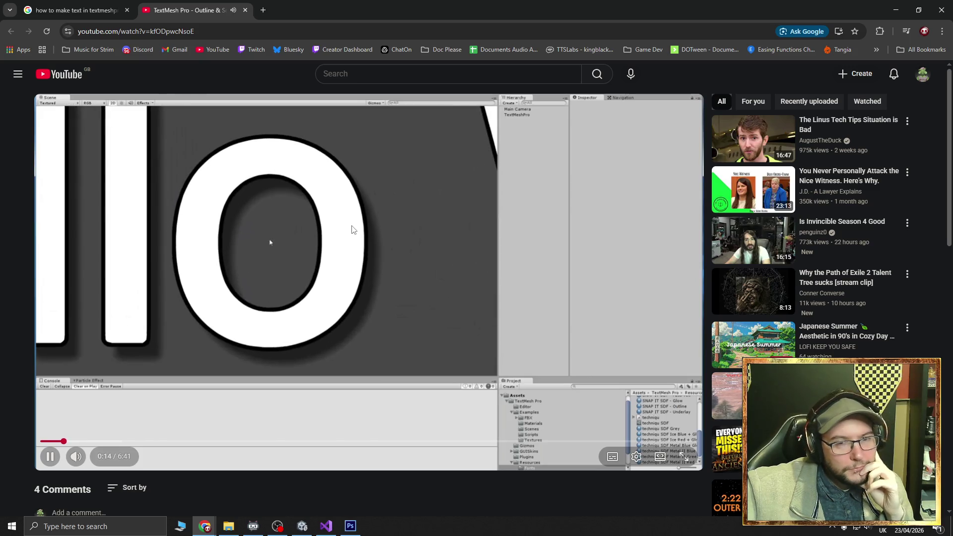
Skip the tutorial ahead to about 1:18 and pause on its material settings
mouse_move(716, 254)
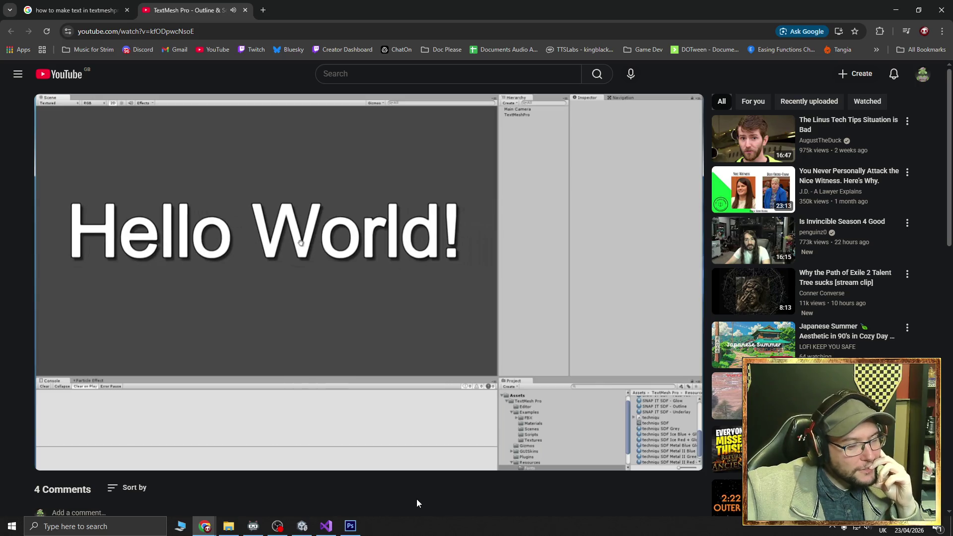
mouse_move(365, 449)
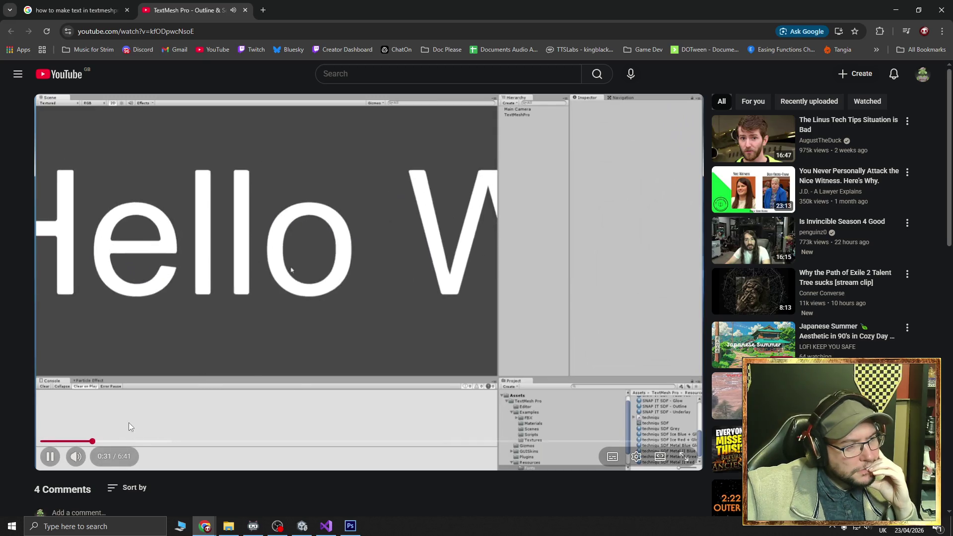
click(112, 440)
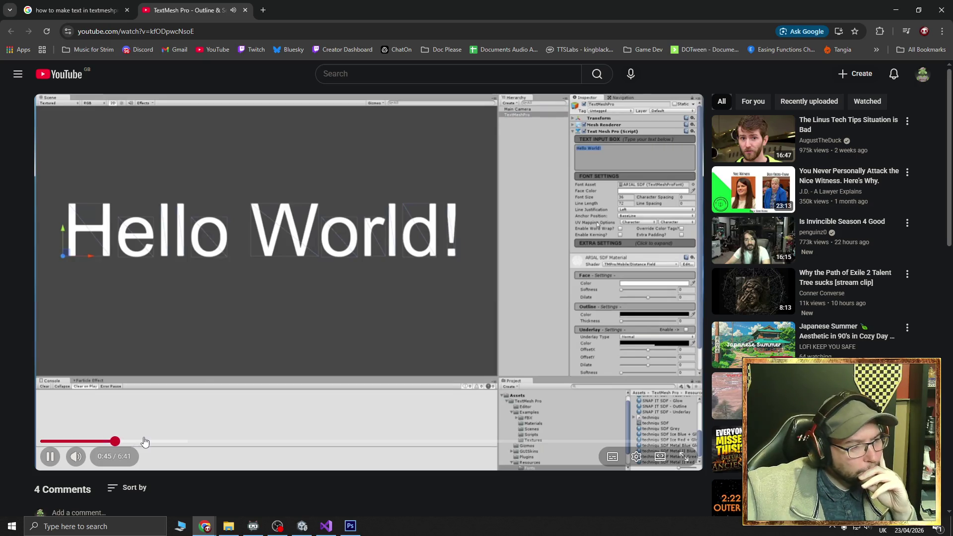
drag(143, 441, 160, 443)
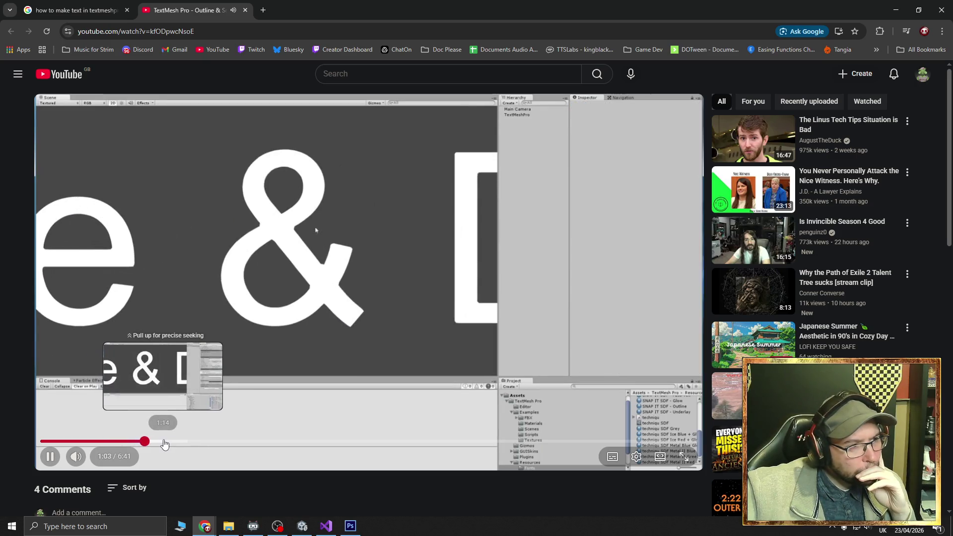
click(167, 443)
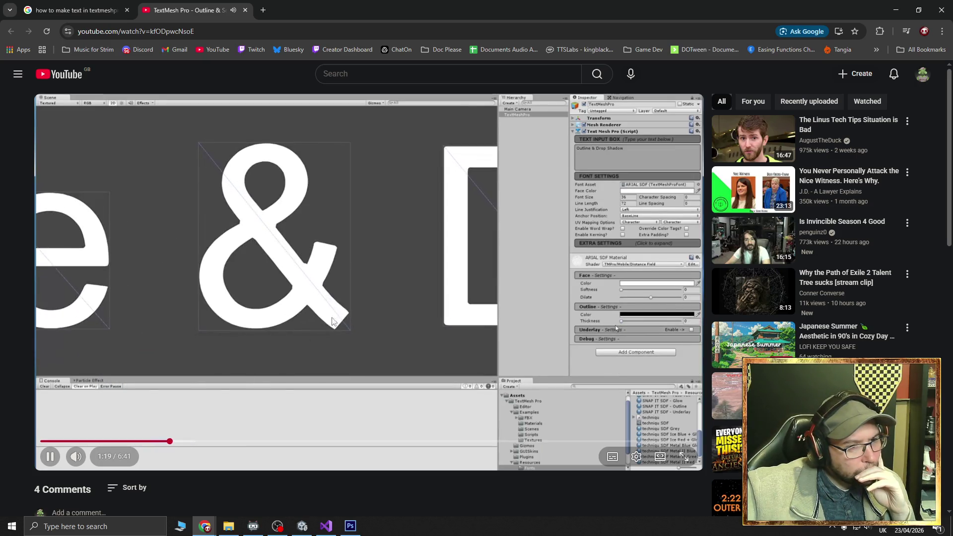
click(358, 304)
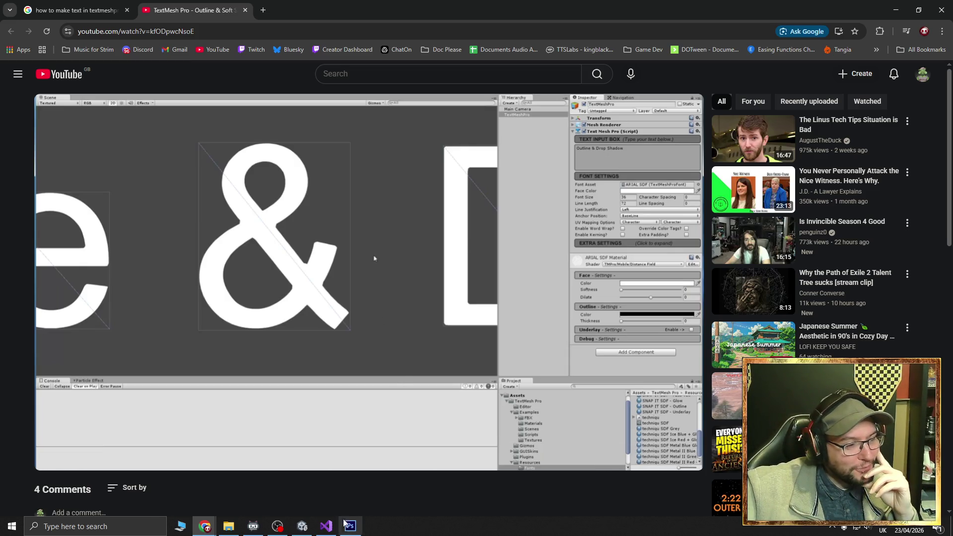
Back in Unity, select the System error text and the BMmini_Custom Atlas Material's context menu
click(302, 526)
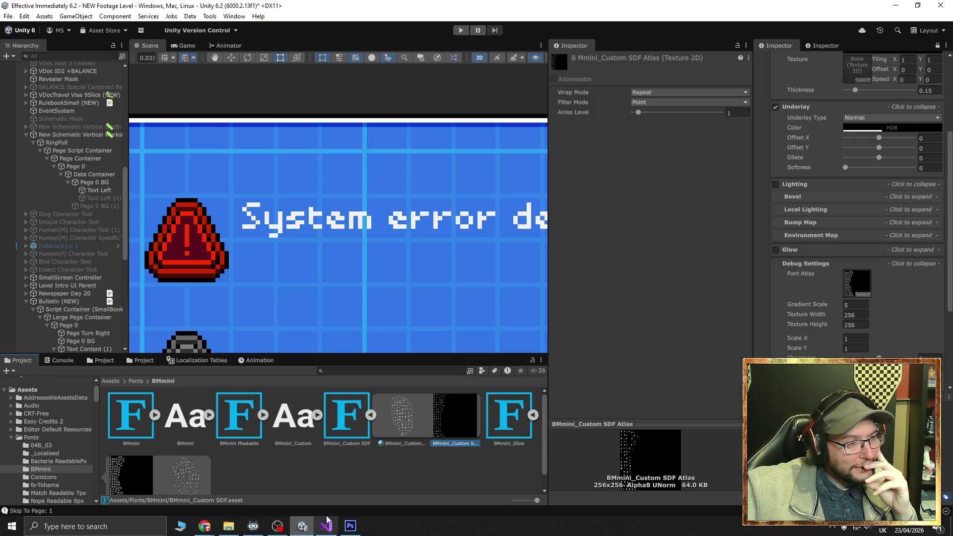
click(281, 230)
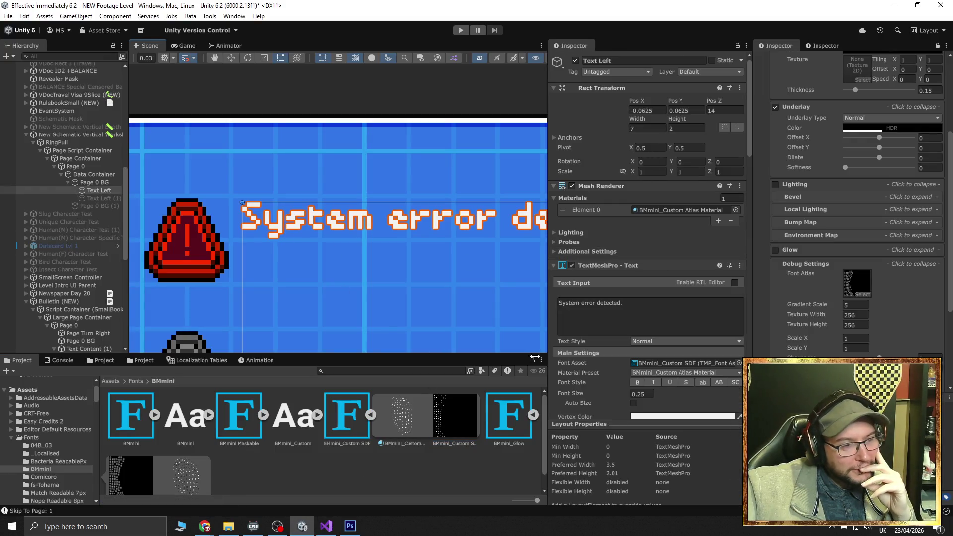
click(403, 419)
right_click(403, 420)
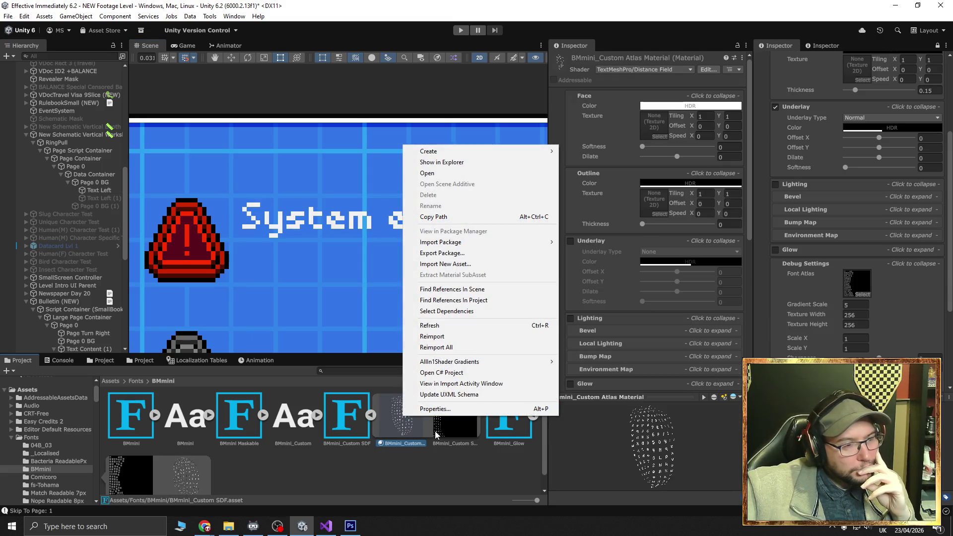
Use Select Shader on the BMmini_Custom Atlas Material to find TMP_SDF Distance Field in TextMesh Pro Shaders
click(469, 447)
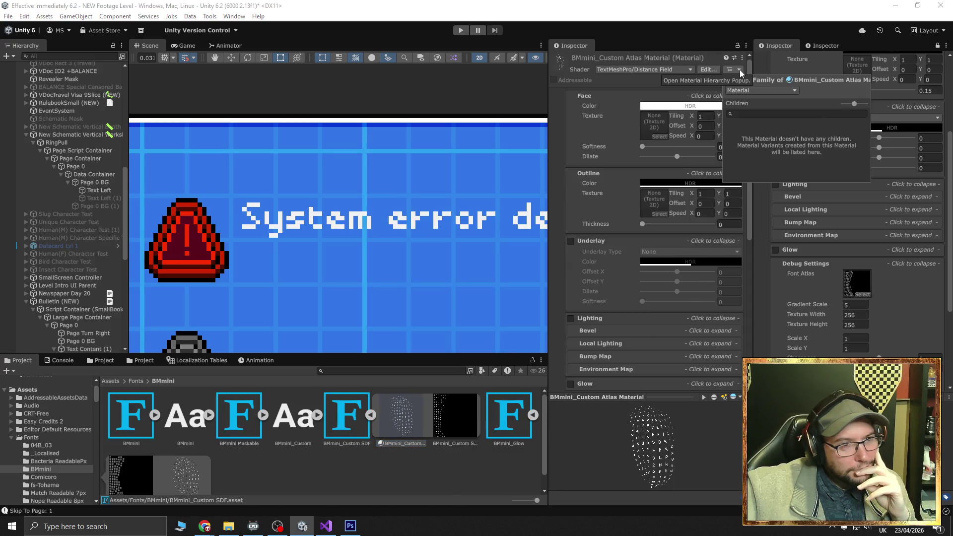
click(741, 58)
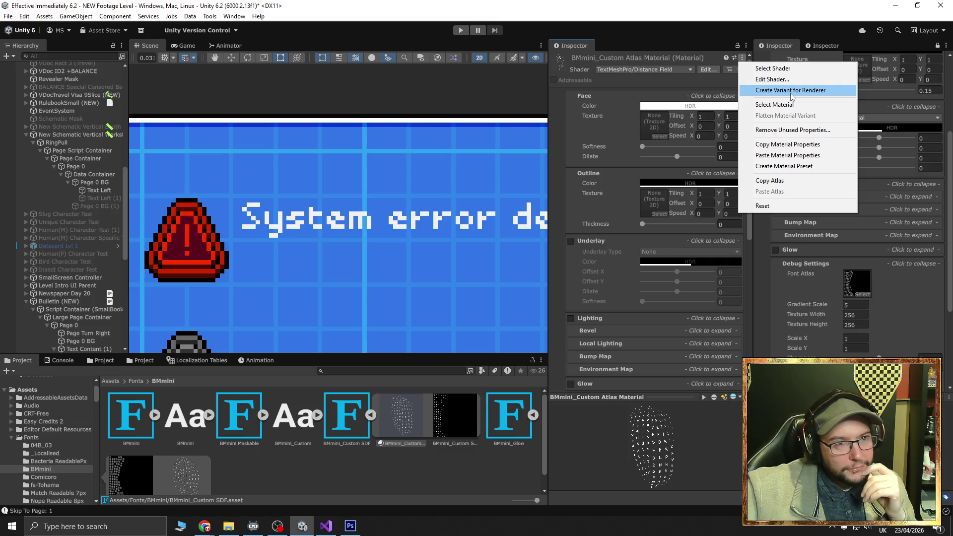
click(790, 68)
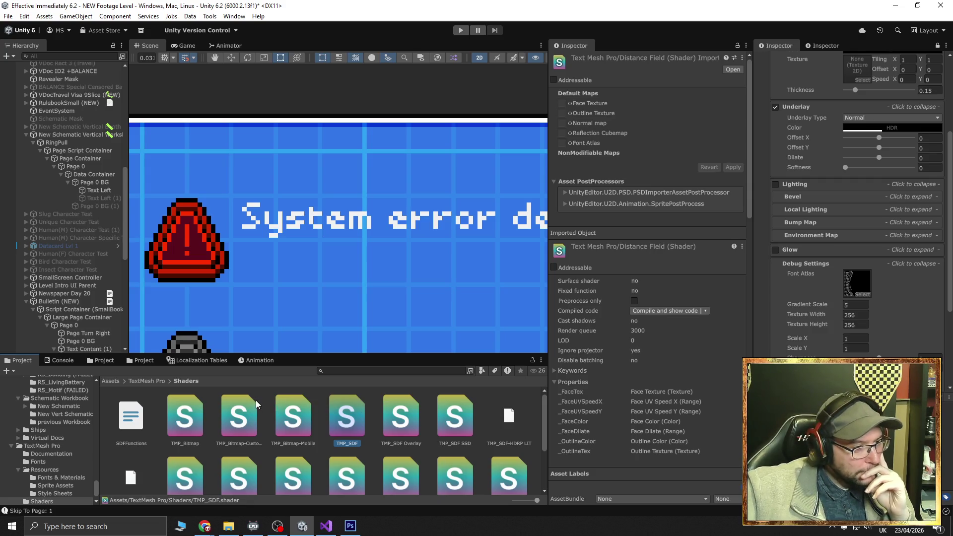
Bring the Chrome window with the paused YouTube TextMesh Pro outline tutorial back to the front
scroll(67, 402, up, 15)
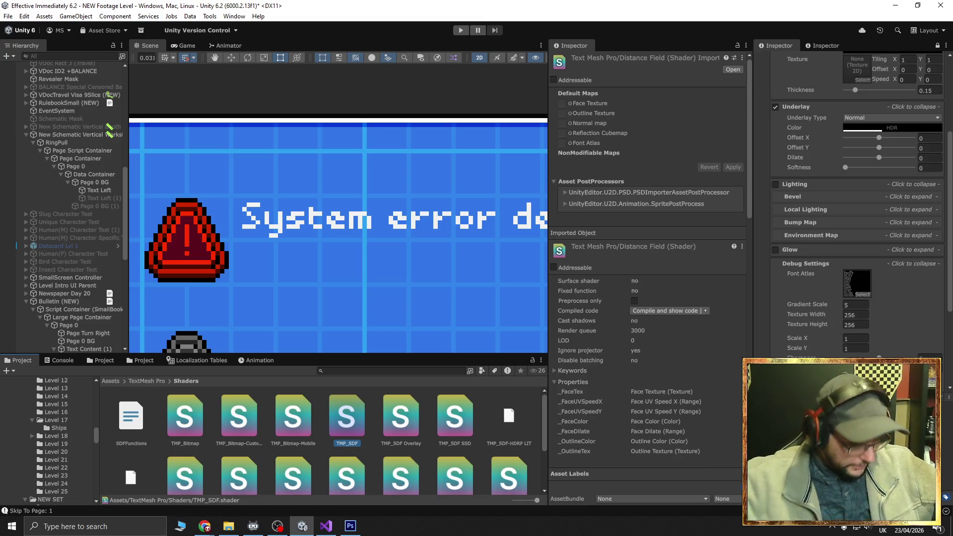
click(207, 530)
click(233, 479)
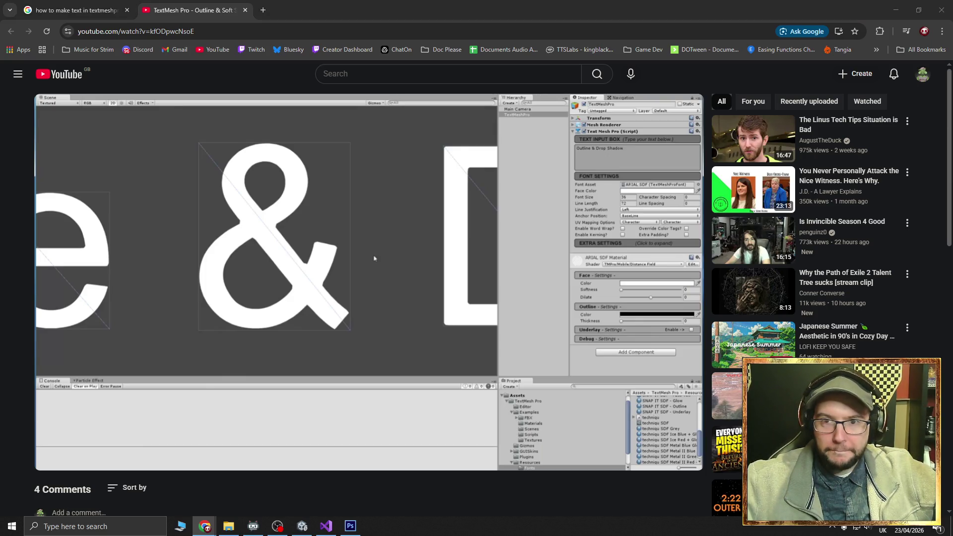
Open ChatGPT in a new tab from the Doc Please bookmark folder
click(263, 10)
click(435, 49)
middle_click(464, 68)
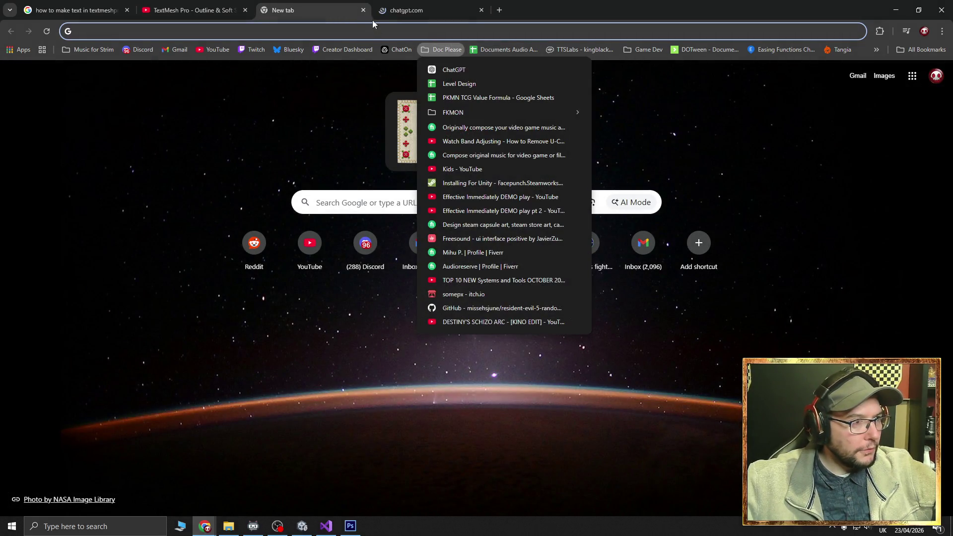
click(363, 10)
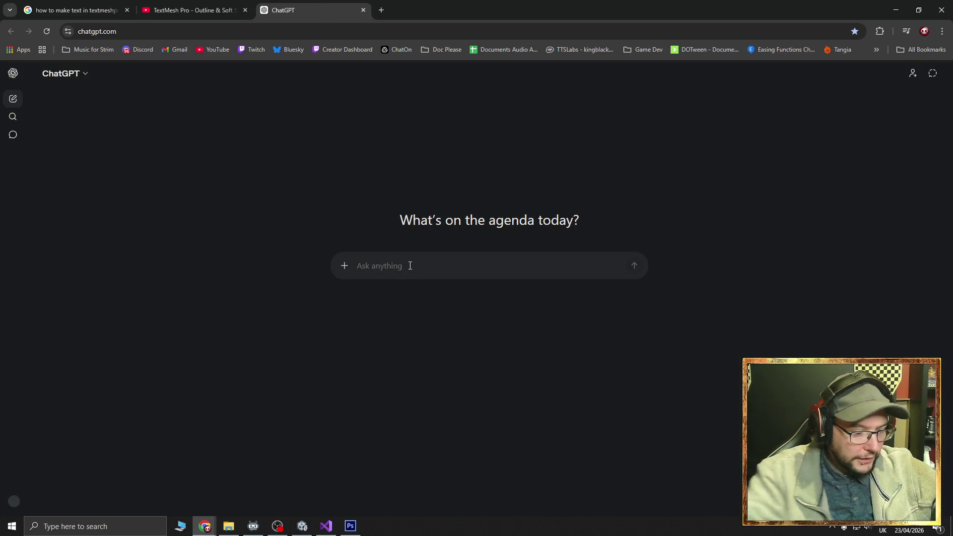
Send ChatGPT a question about an outline-effect version of a TextMeshPro font, ideally without a new font
text(in uni)
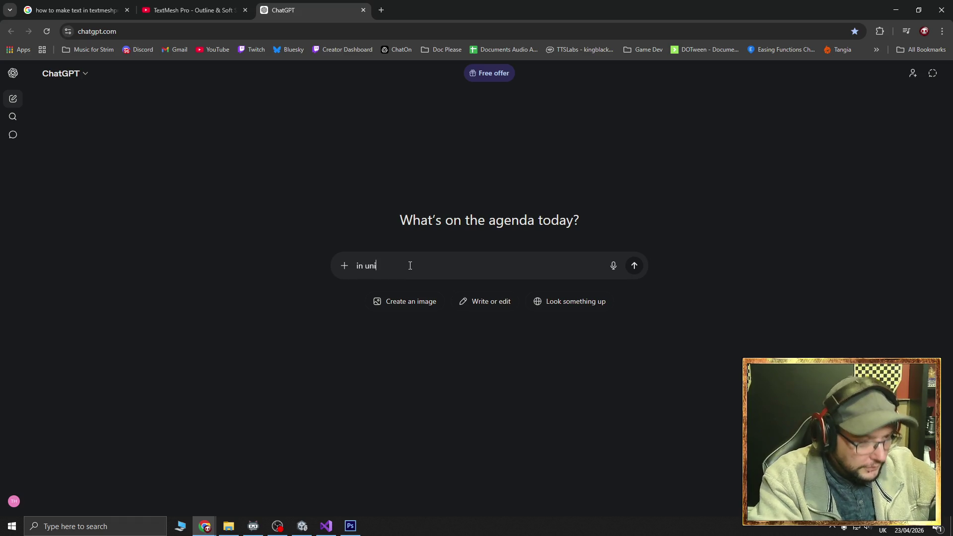
text(ty Tex)
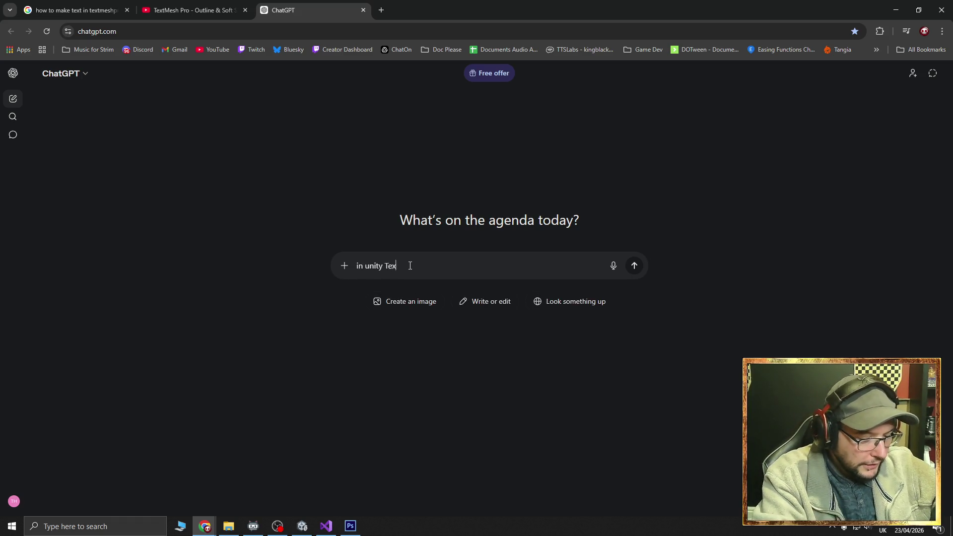
text(tmesh)
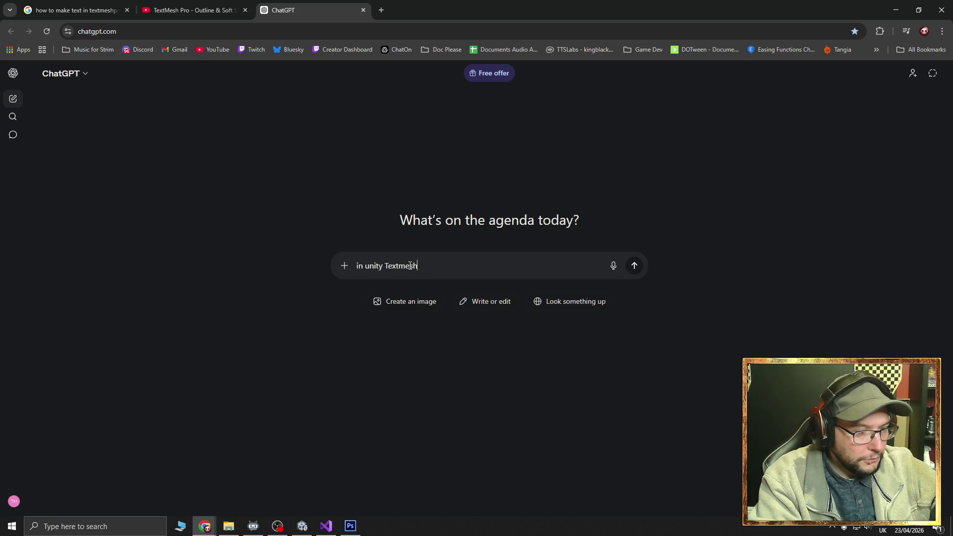
text(pro.)
key(shift+Return)
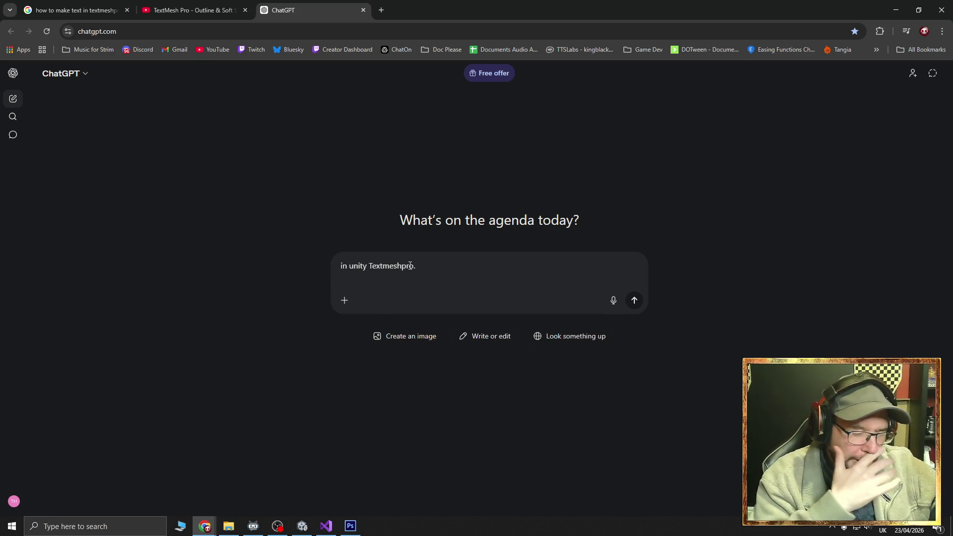
text(I ha)
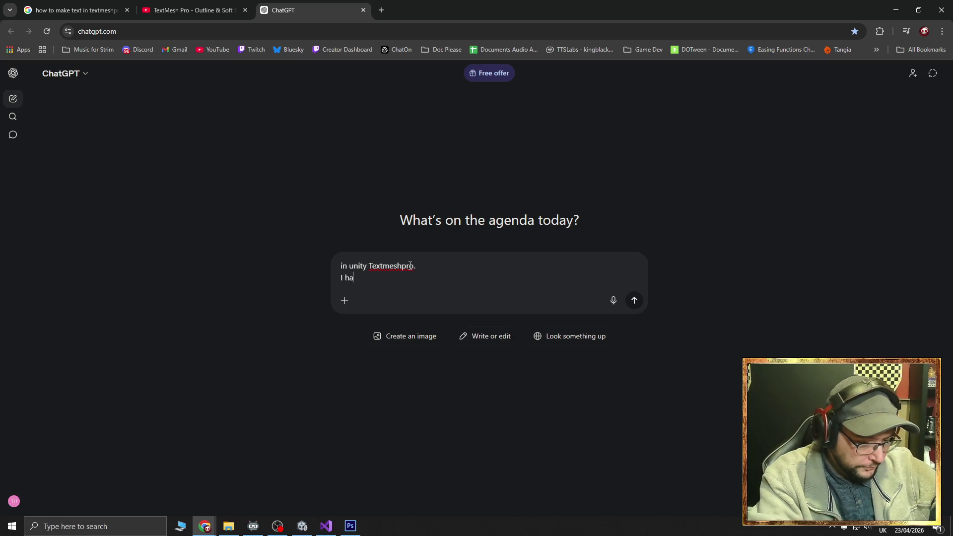
text(ve a font I use, I want to ha)
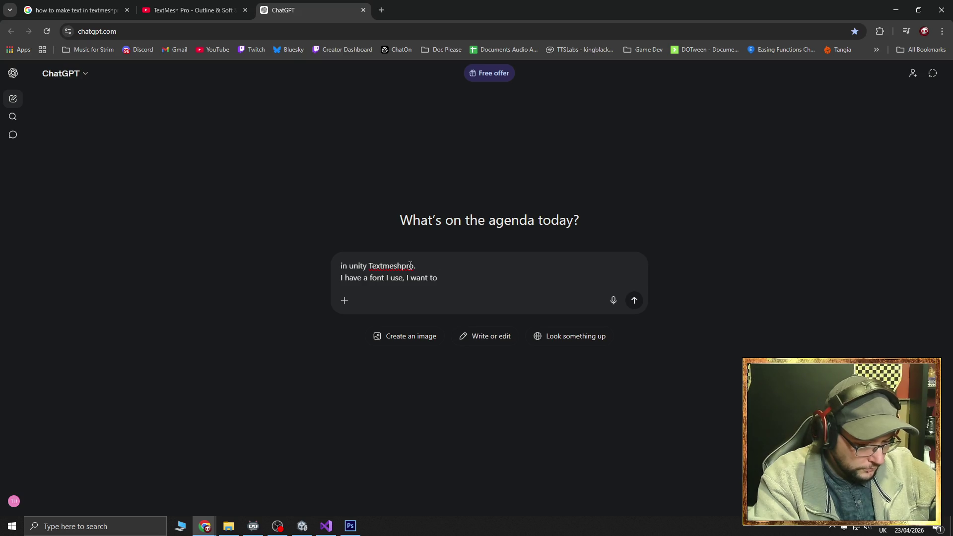
text(ve )
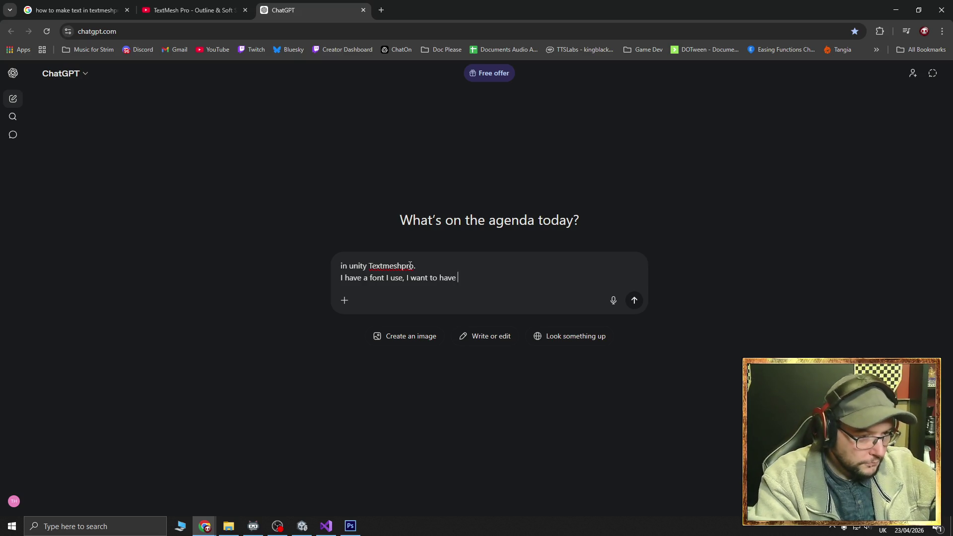
text(a seperate versi)
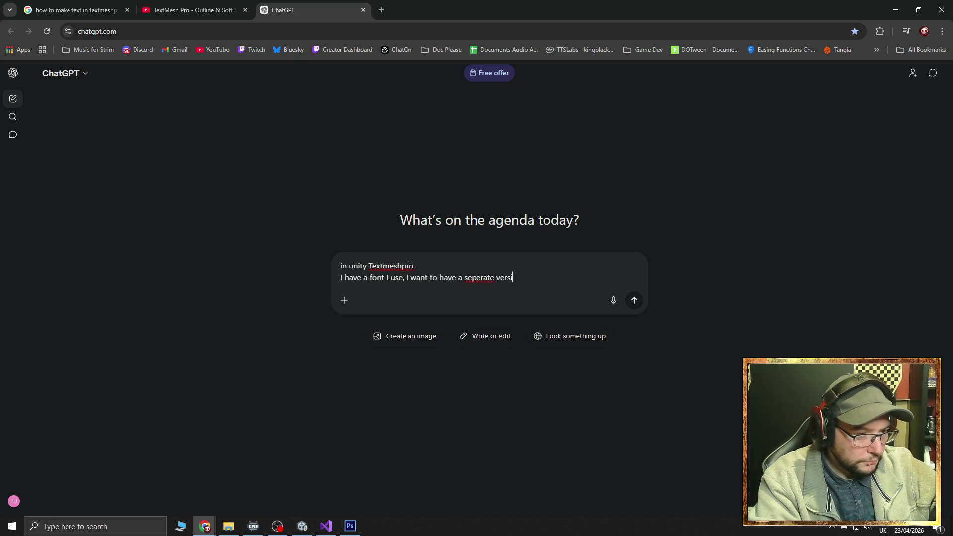
text(on that has an o)
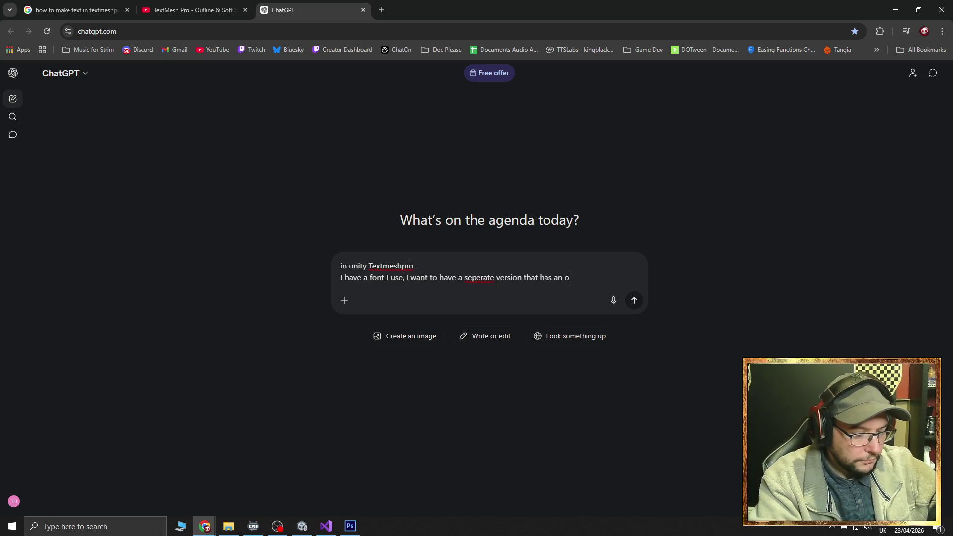
text(utline ffect.)
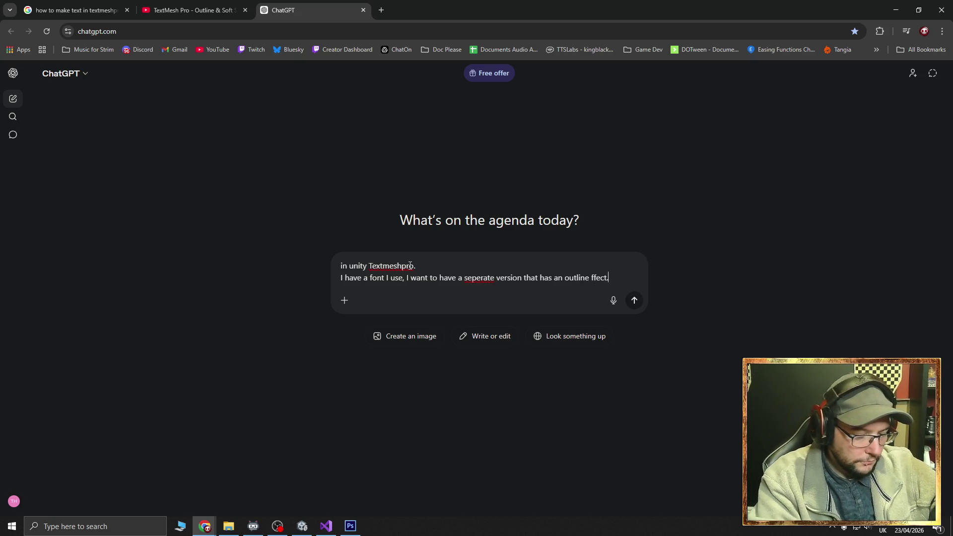
text( (Ideall)
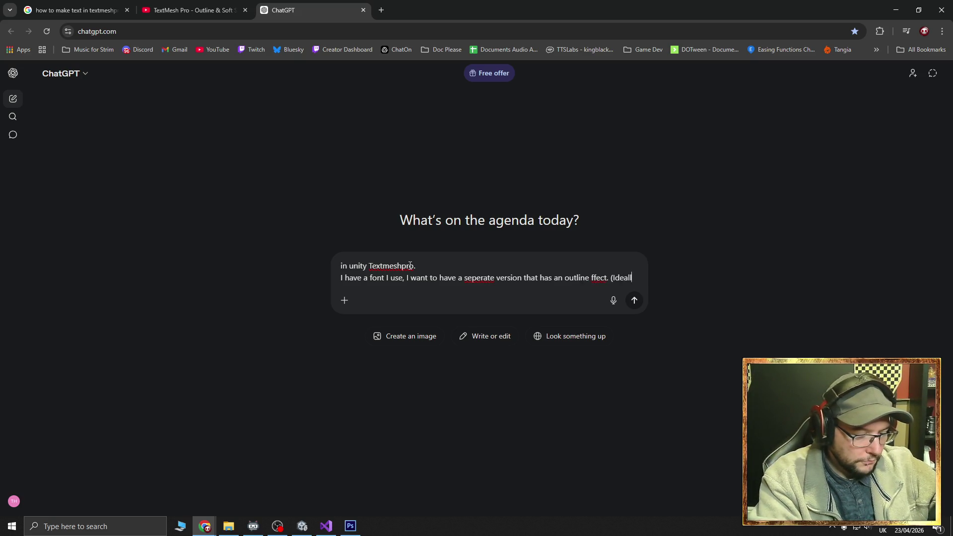
text(y wi)
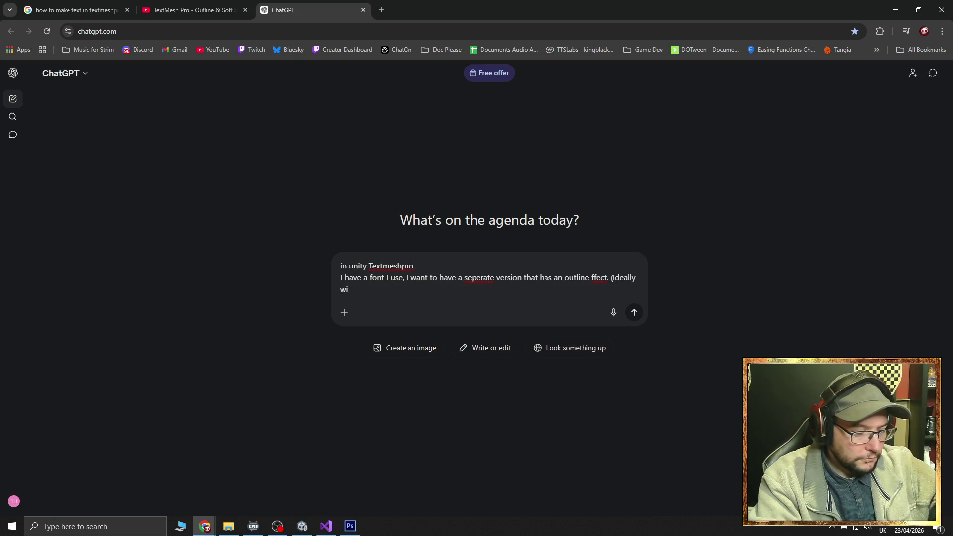
text(thout making a new font)
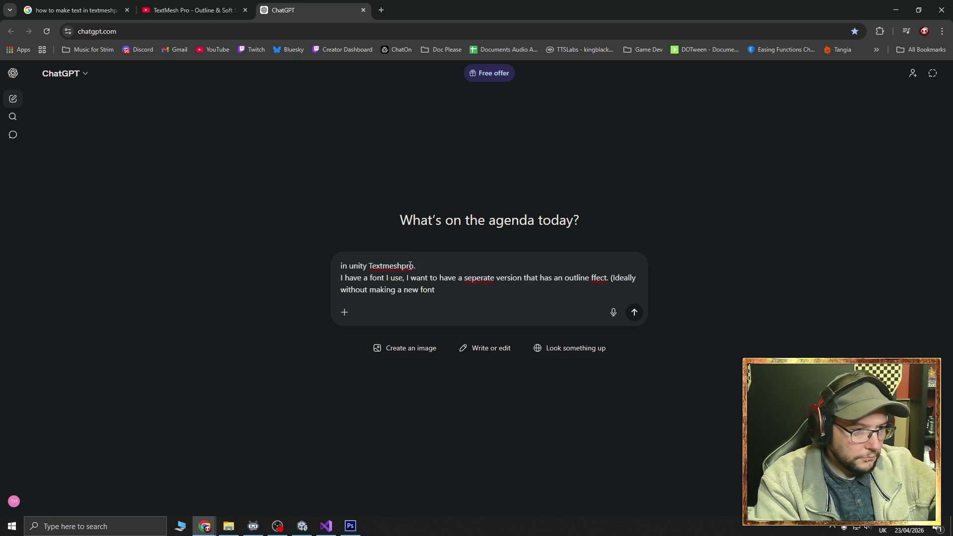
text( for it.)
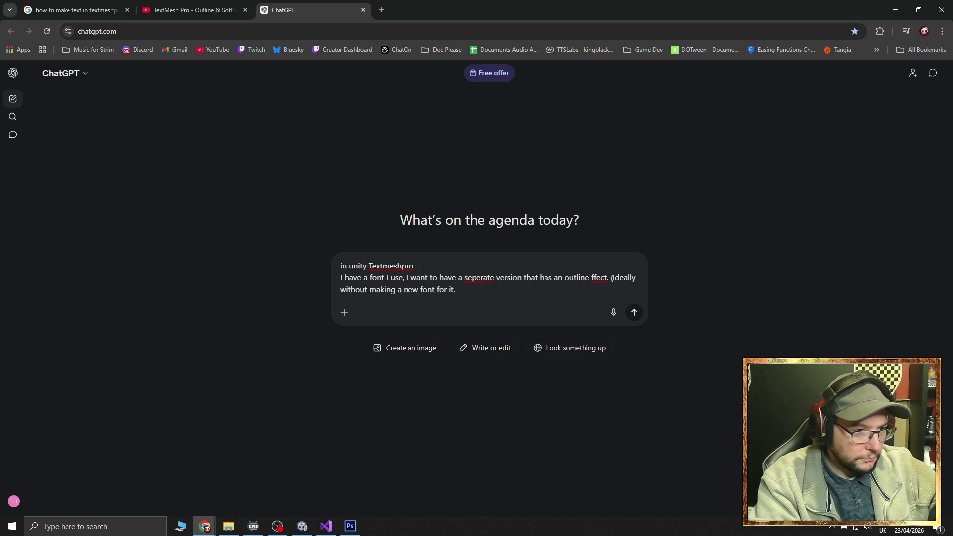
key(Return)
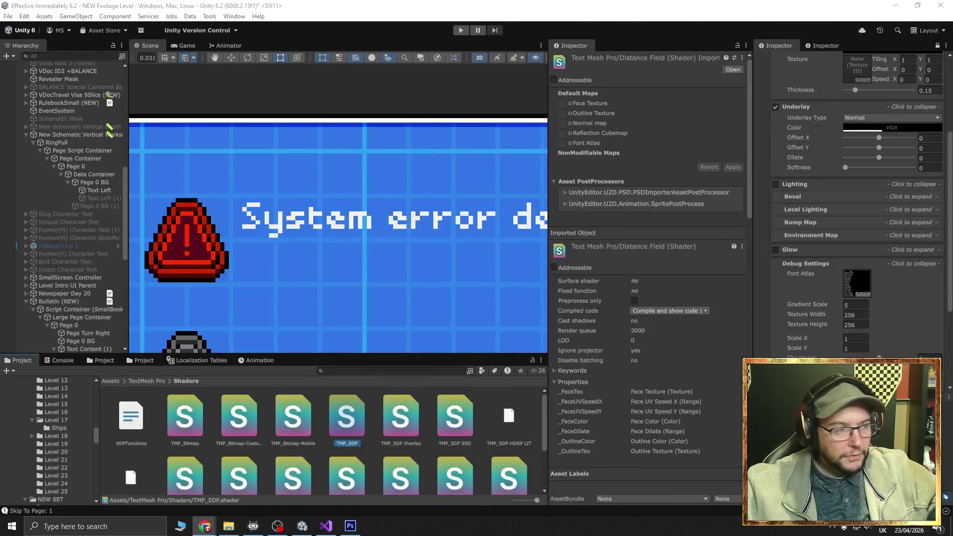
Select Text Left, dock the Inspector right, widen the Scene view, and ping its font in Assets/Fonts/BMmini
click(101, 191)
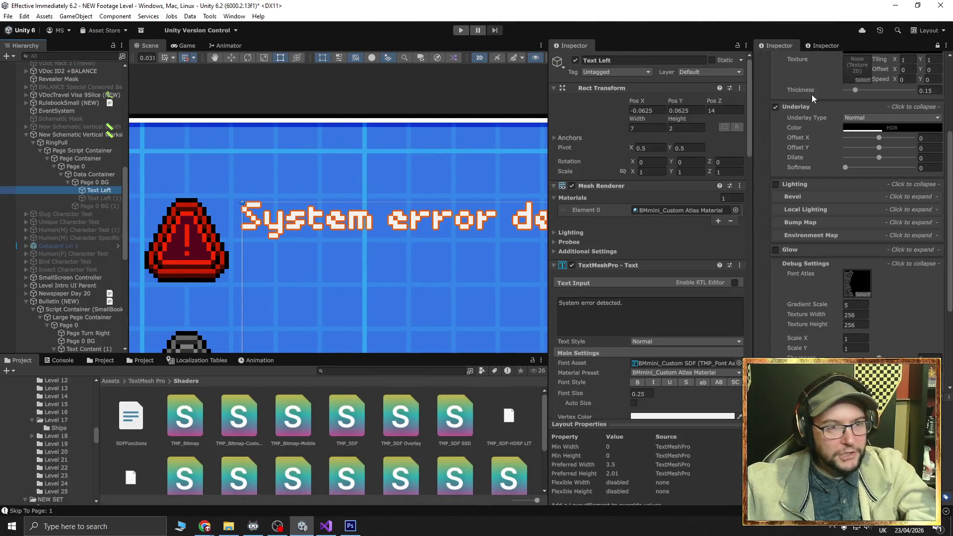
mouse_move(565, 44)
mouse_down()
mouse_move(856, 52)
mouse_move(772, 46)
mouse_up()
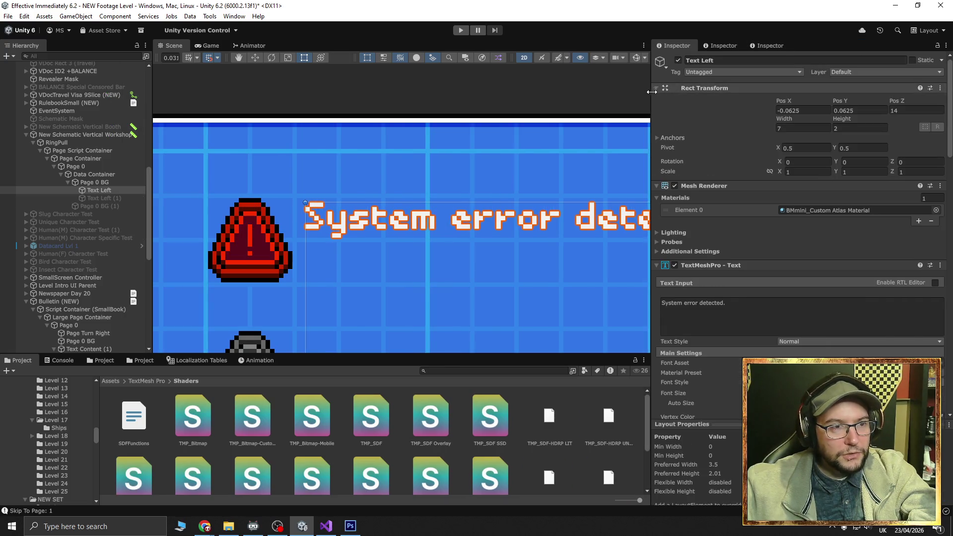
drag(651, 92, 731, 91)
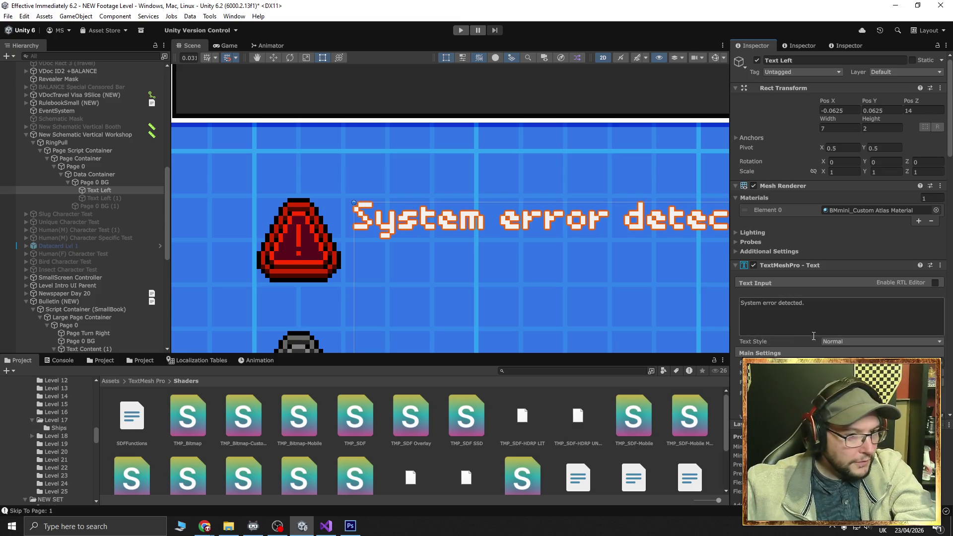
click(844, 363)
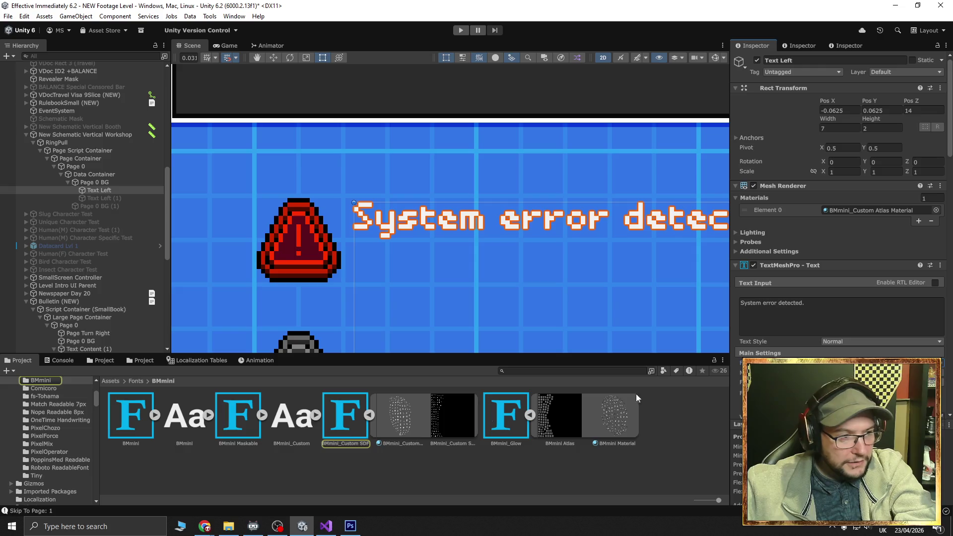
Collapse the BMmini font sub-assets and inspect BMmini_Glow, then BMmini_Custom SDF (Static, Line Height 8)
click(368, 416)
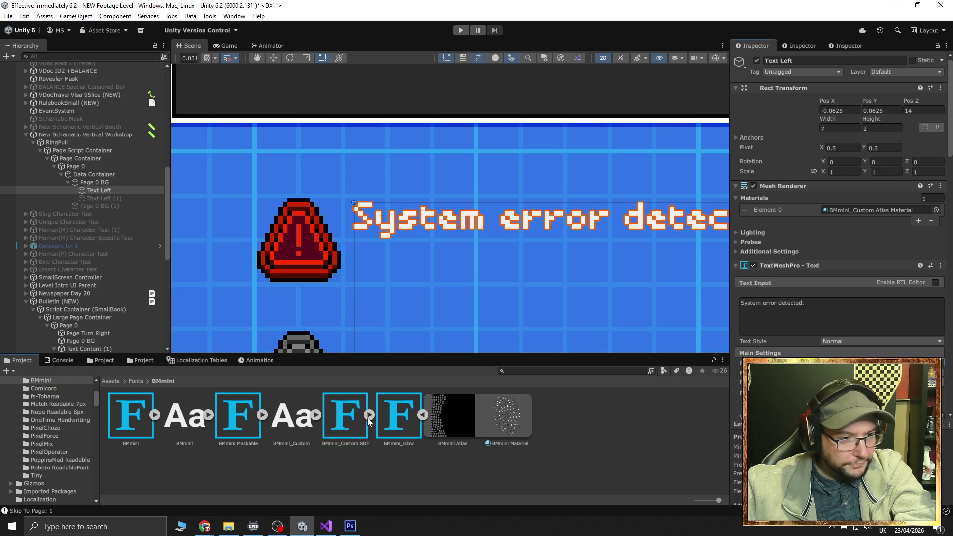
click(422, 417)
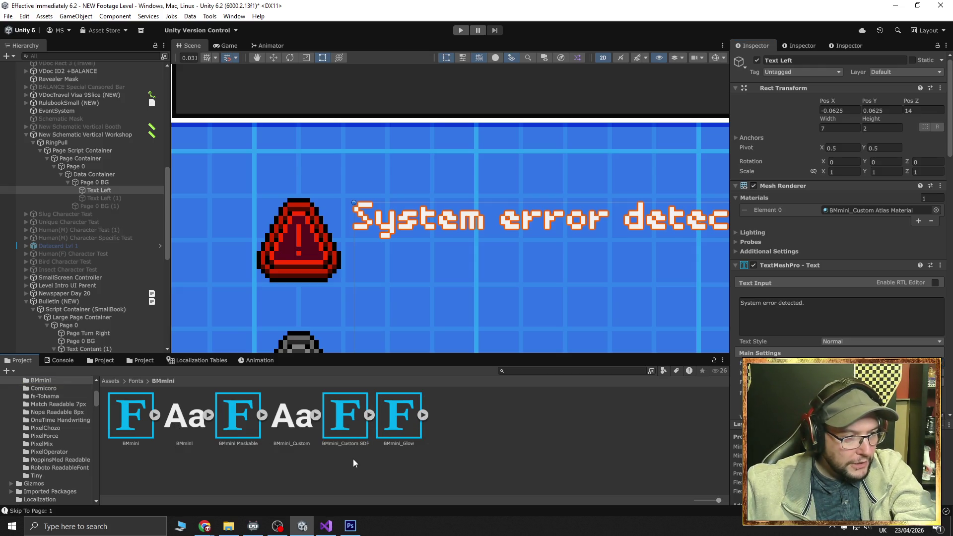
click(339, 455)
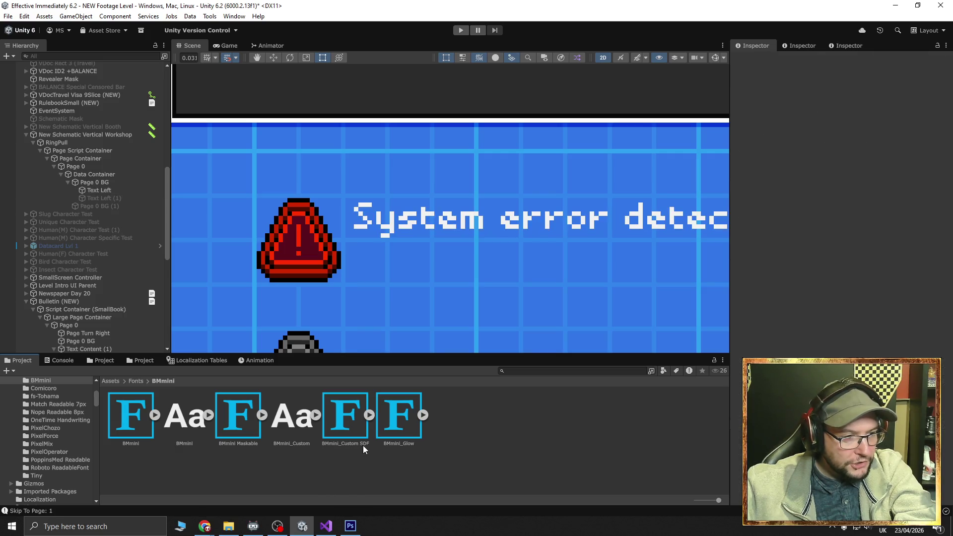
click(97, 190)
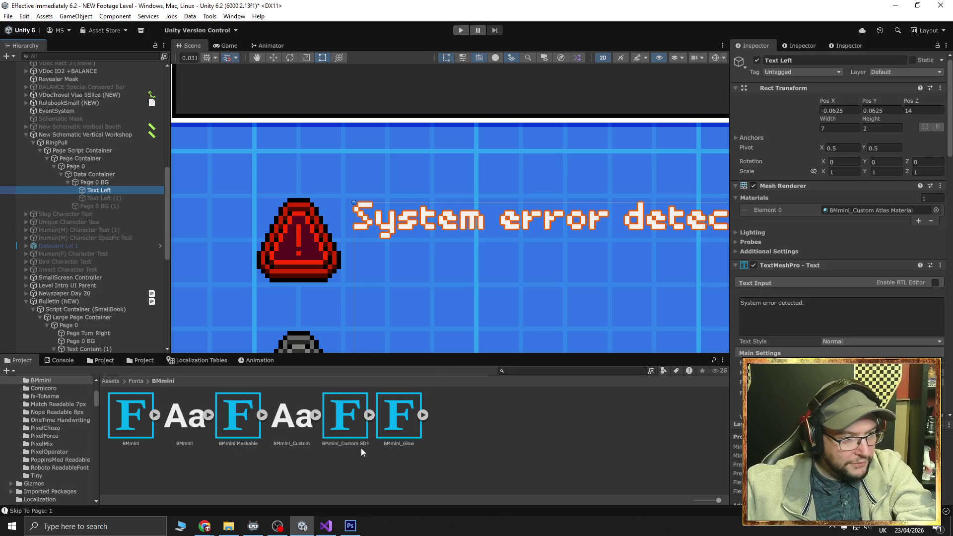
click(404, 411)
click(347, 420)
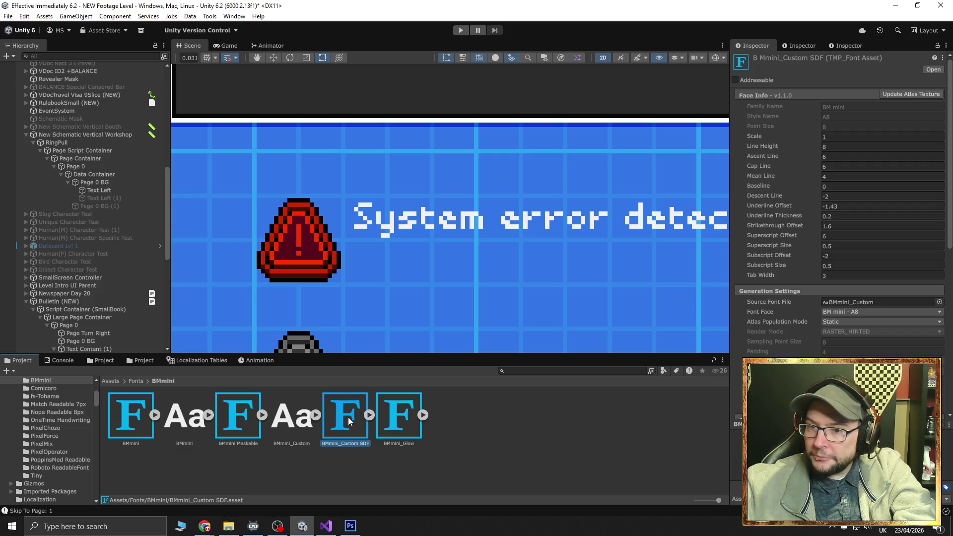
Reselect Text Left and open its Font Asset picker listing the project's TMP fonts
click(104, 191)
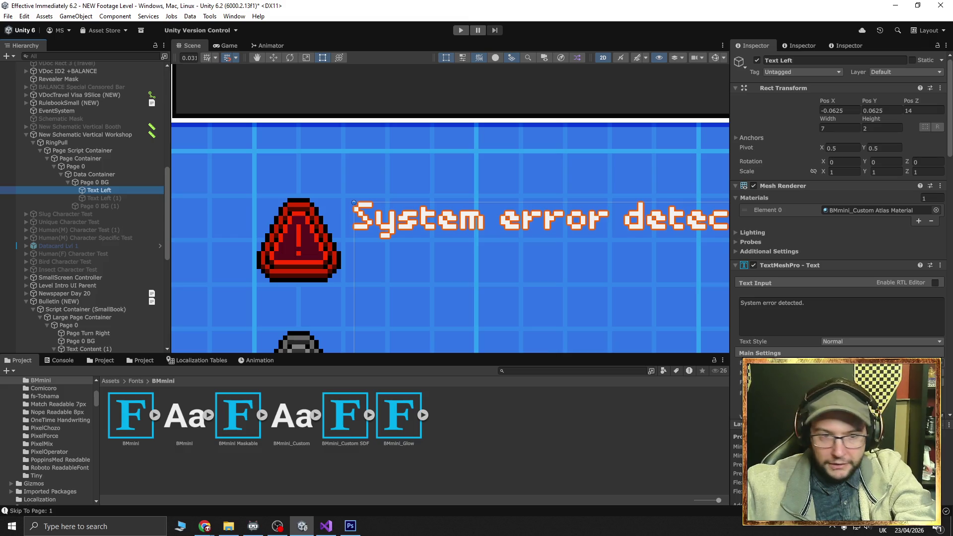
click(942, 368)
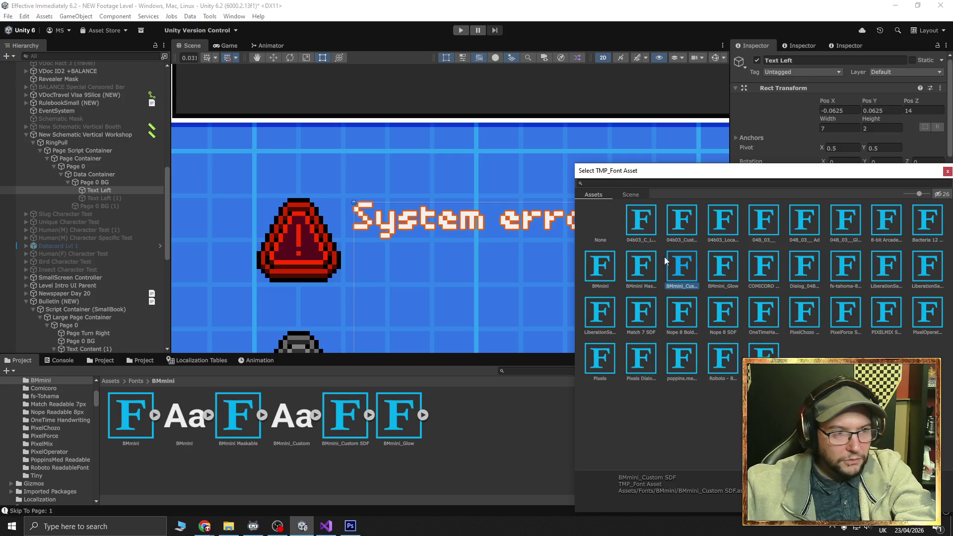
Close the font picker, keeping BMmini_Custom SDF, and check the Material Preset dropdown
click(947, 172)
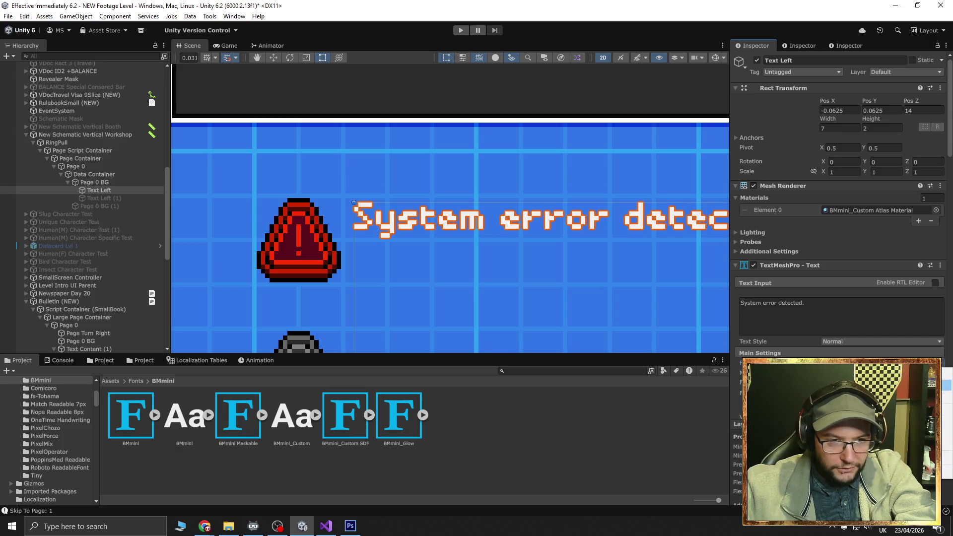
scroll(933, 340, down, 3)
scroll(919, 347, up, 2)
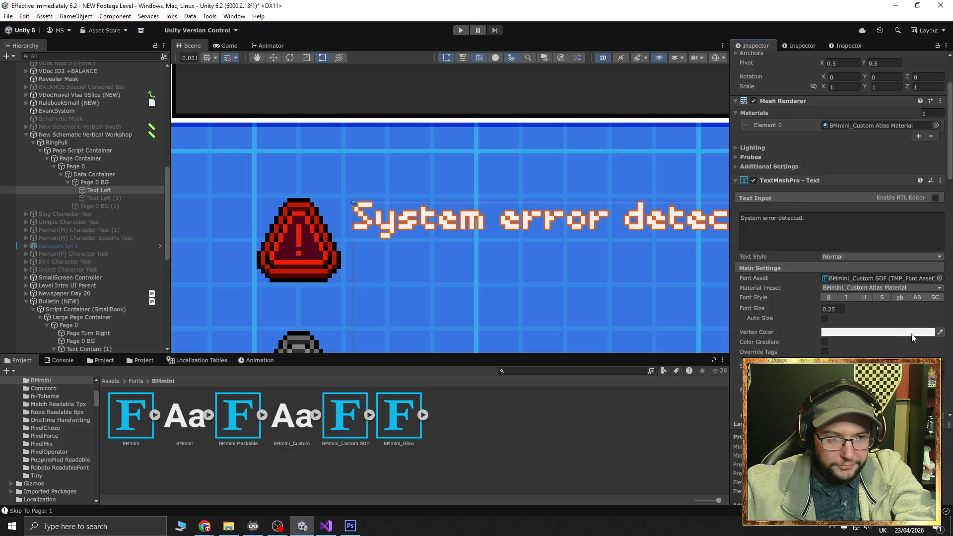
scroll(915, 351, up, 1)
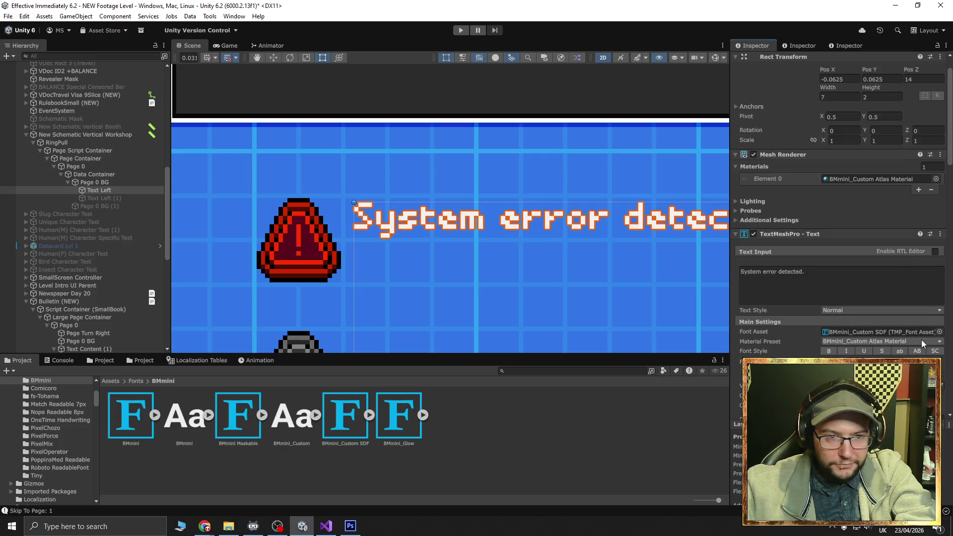
click(939, 342)
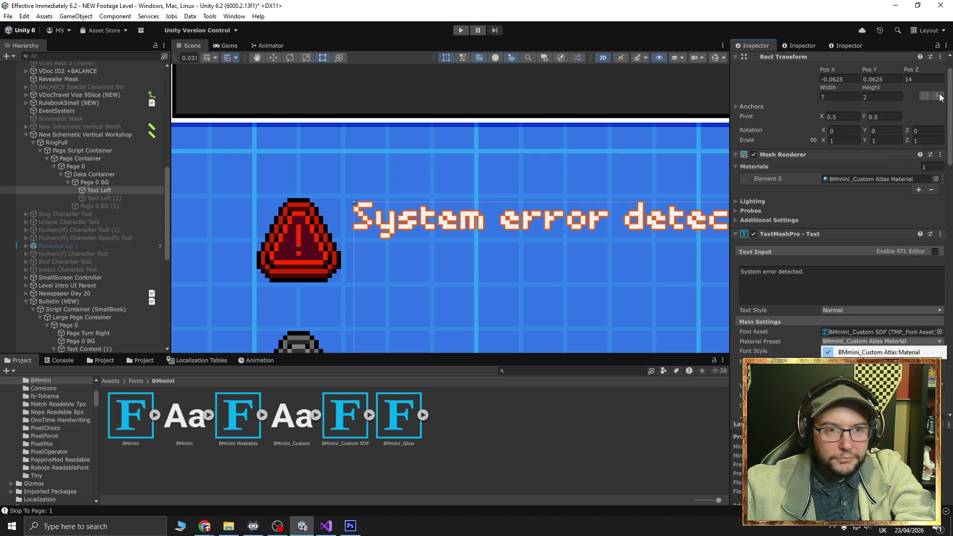
Open the material picker for the Element 0 slot under Materials
scroll(937, 148, up, 1)
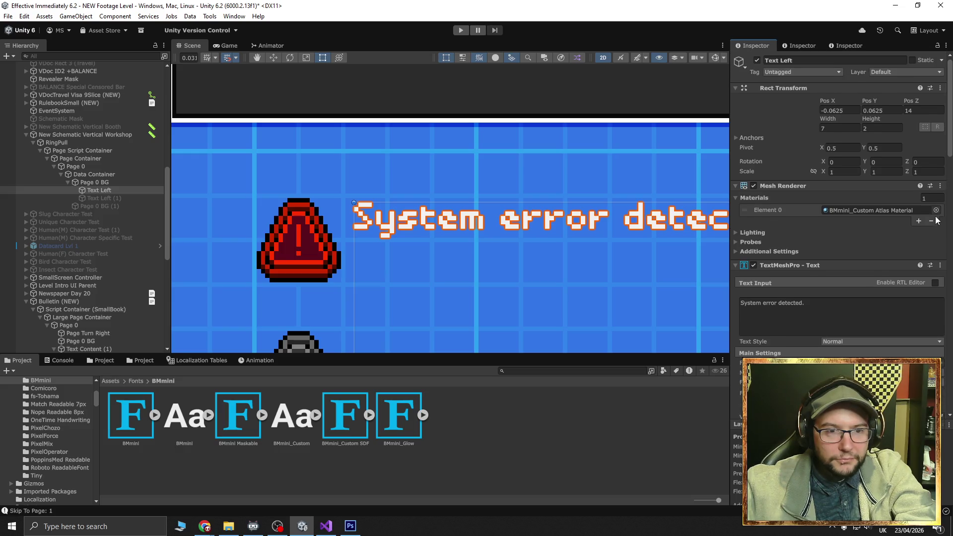
right_click(938, 214)
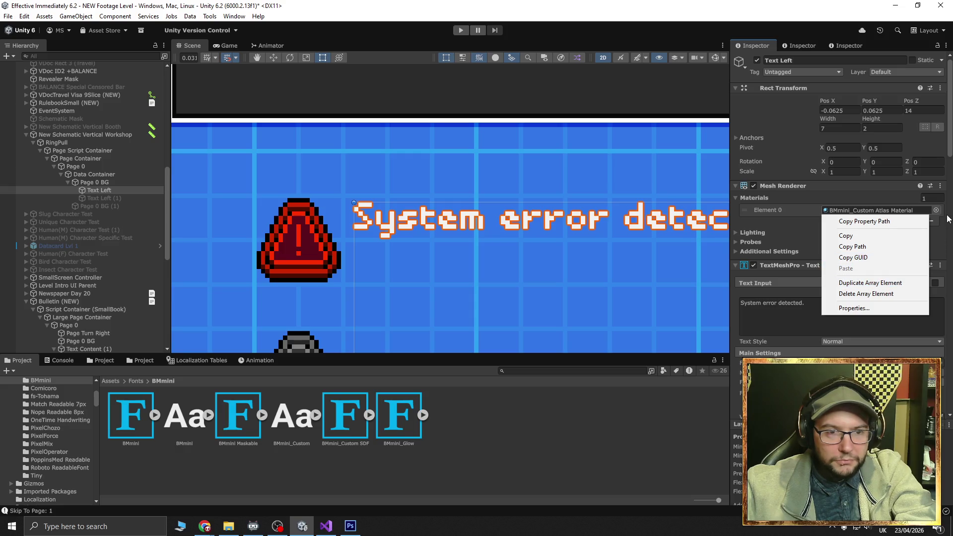
click(938, 213)
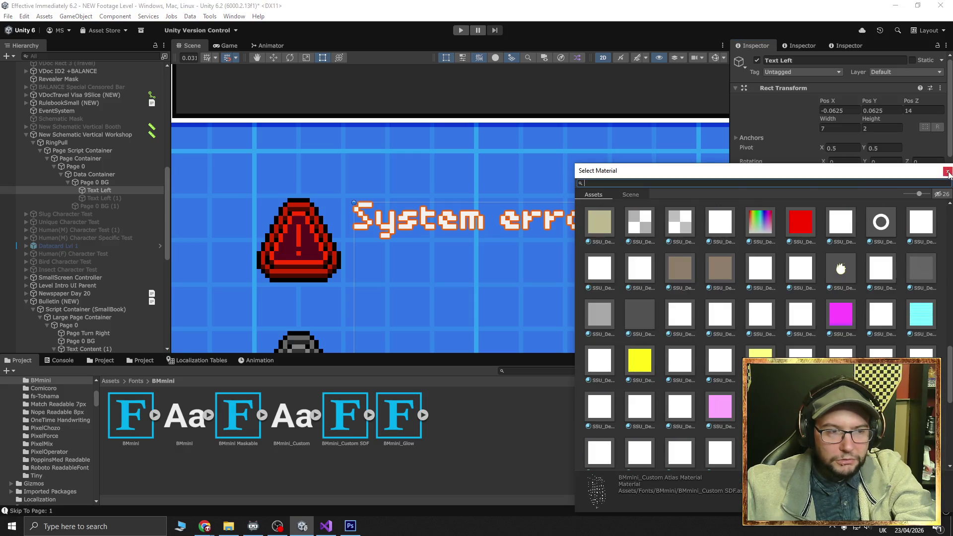